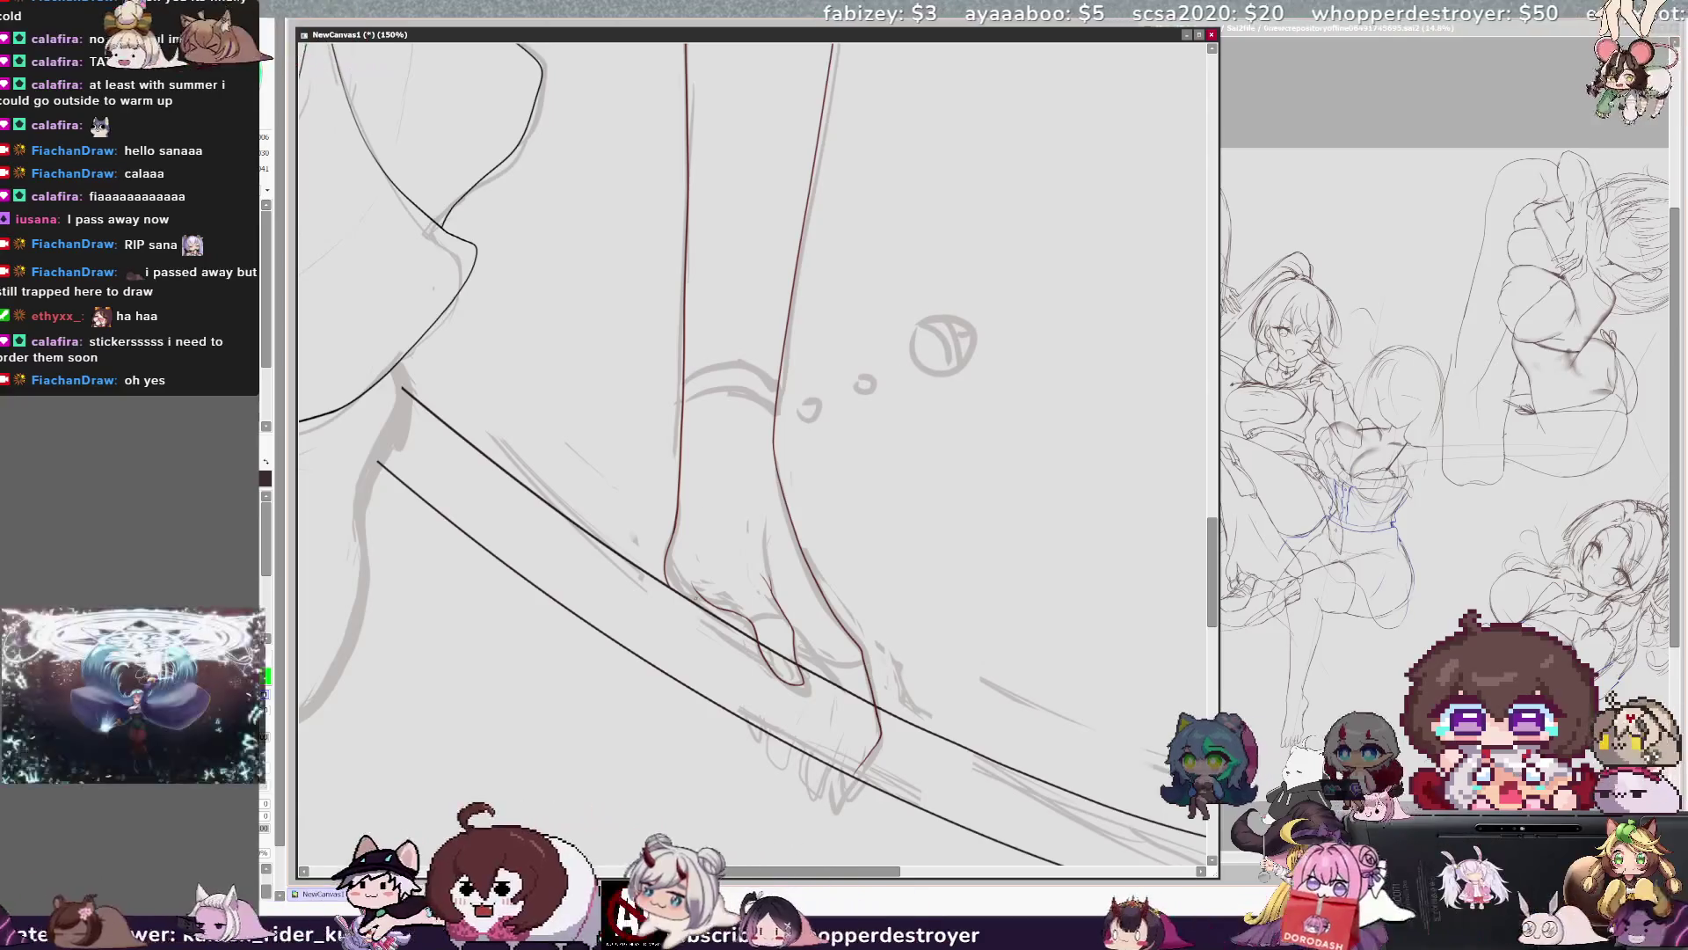
Mirror the canvas view horizontally and tilt it about 30° clockwise.
key("h")
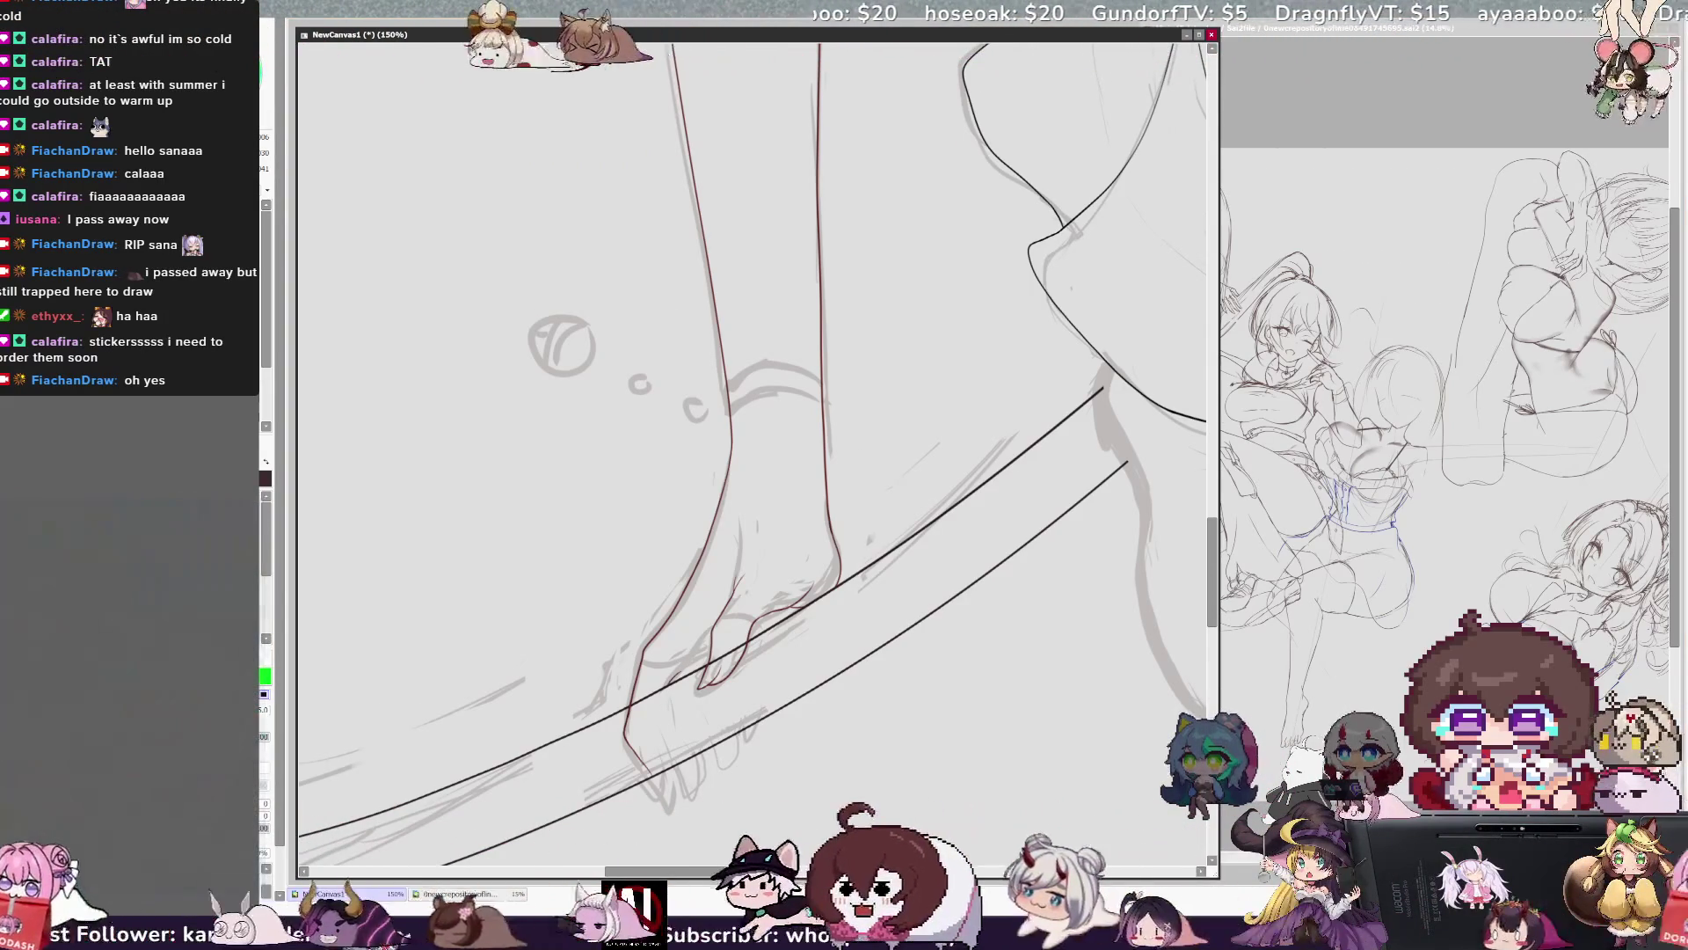
key("End")
key("End")
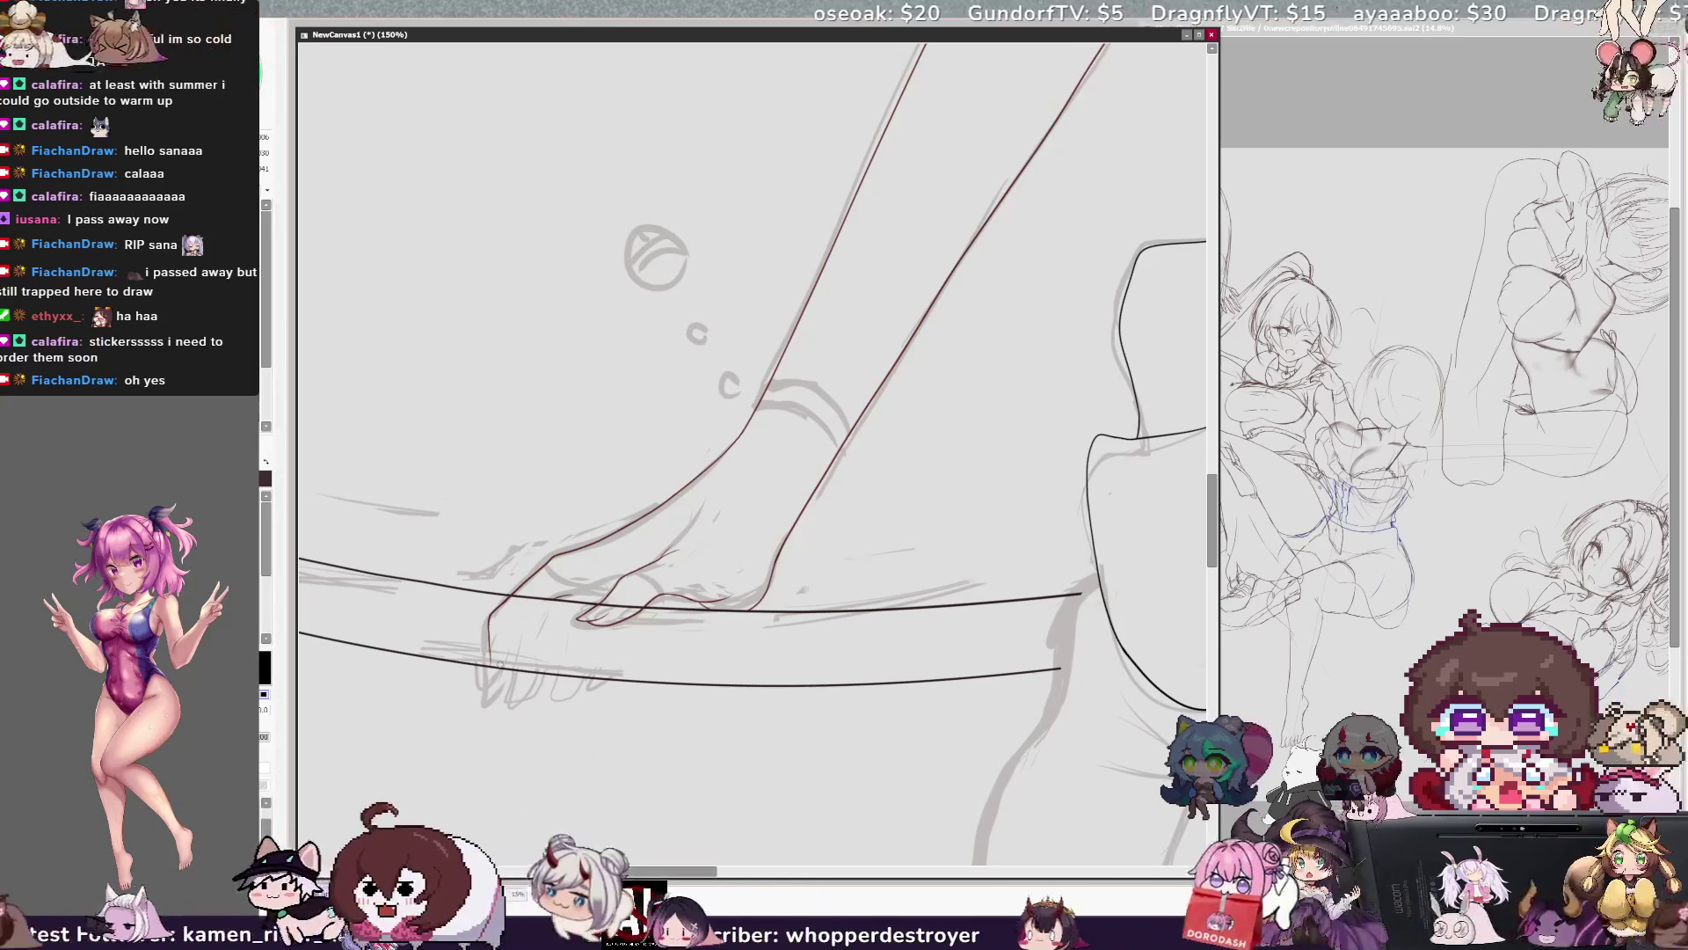
Swap colours with X until green is active, then rotate the view back to level.
key("x")
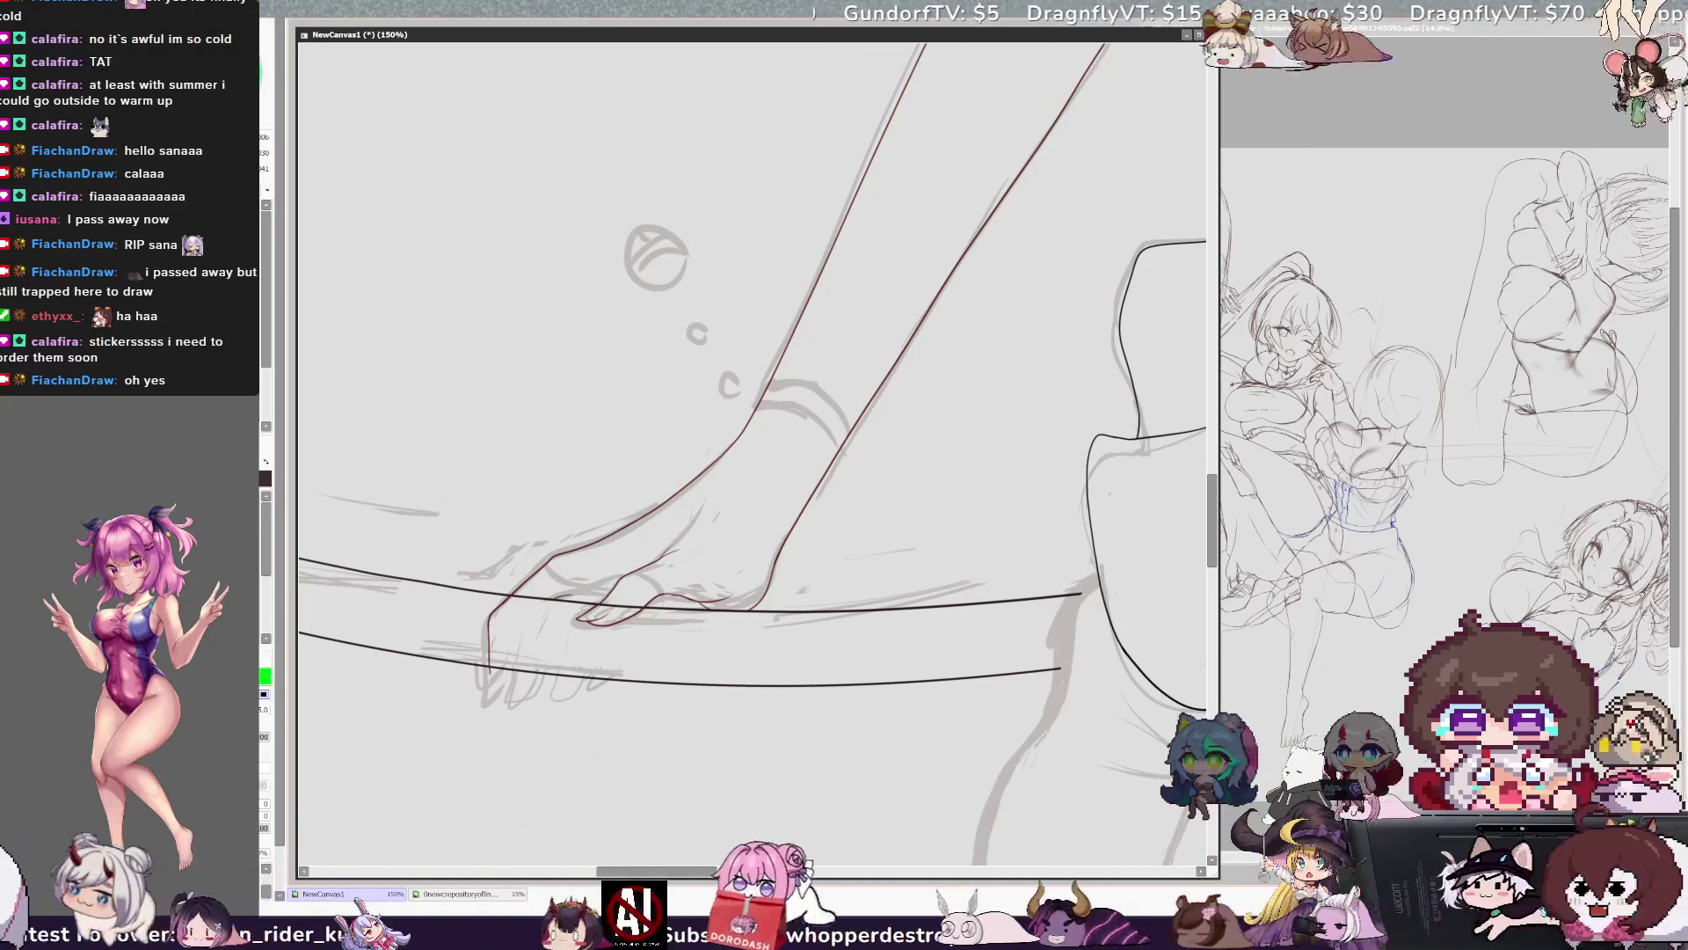
key("x")
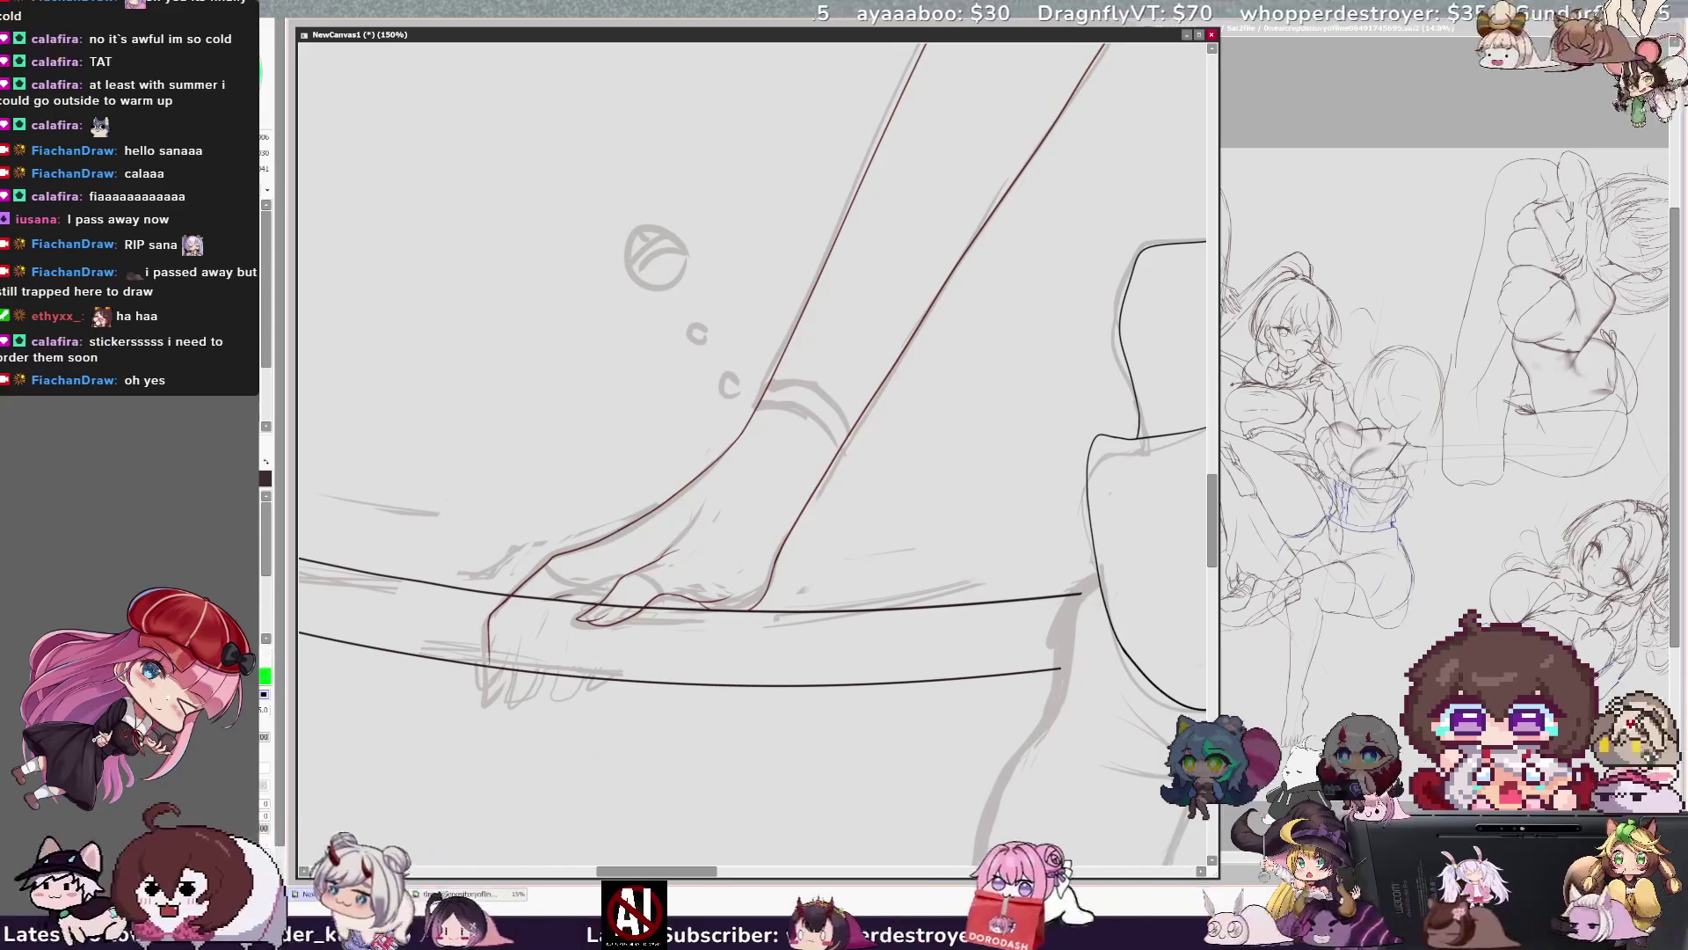
key("x")
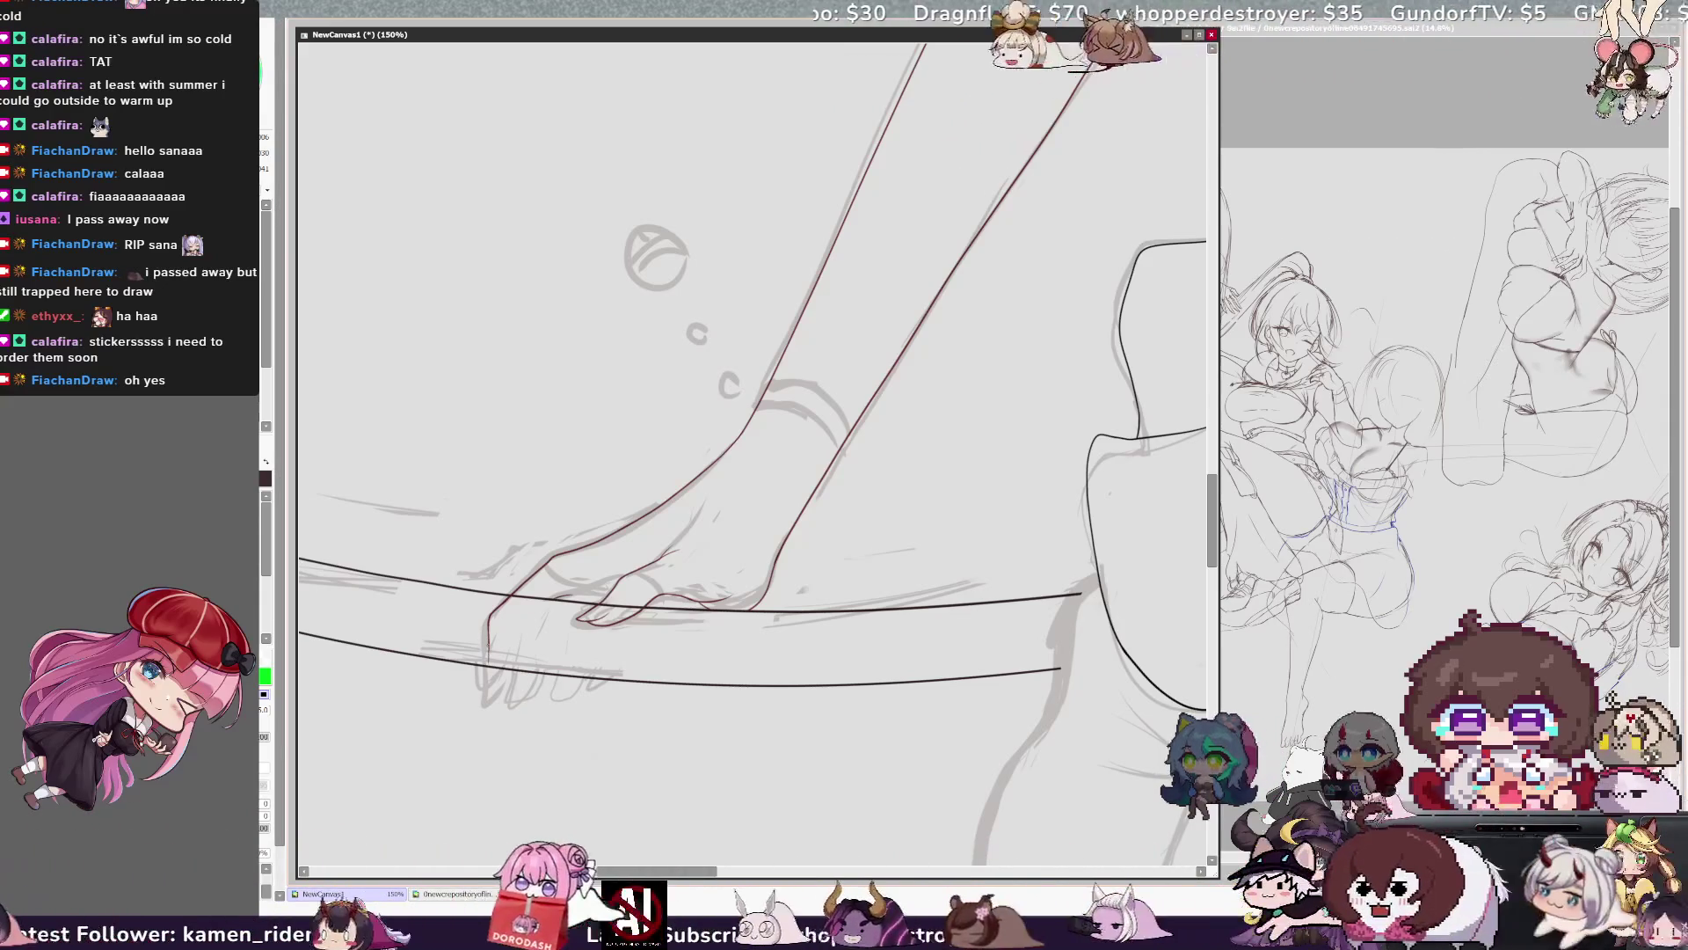
key("x")
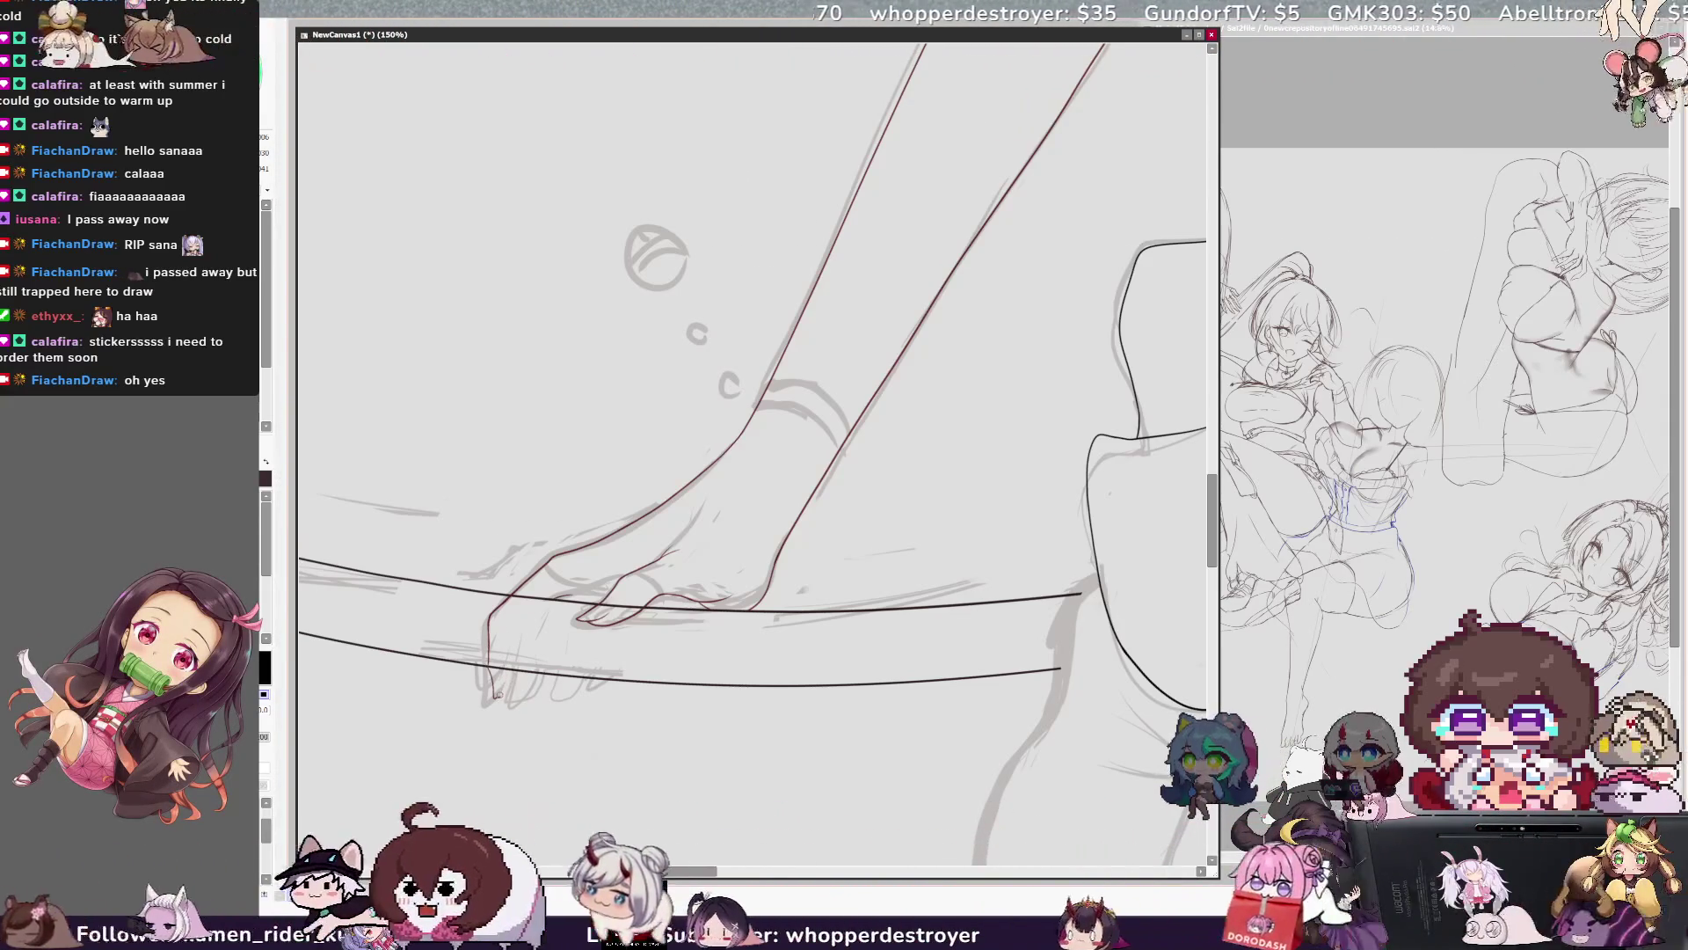
key("x")
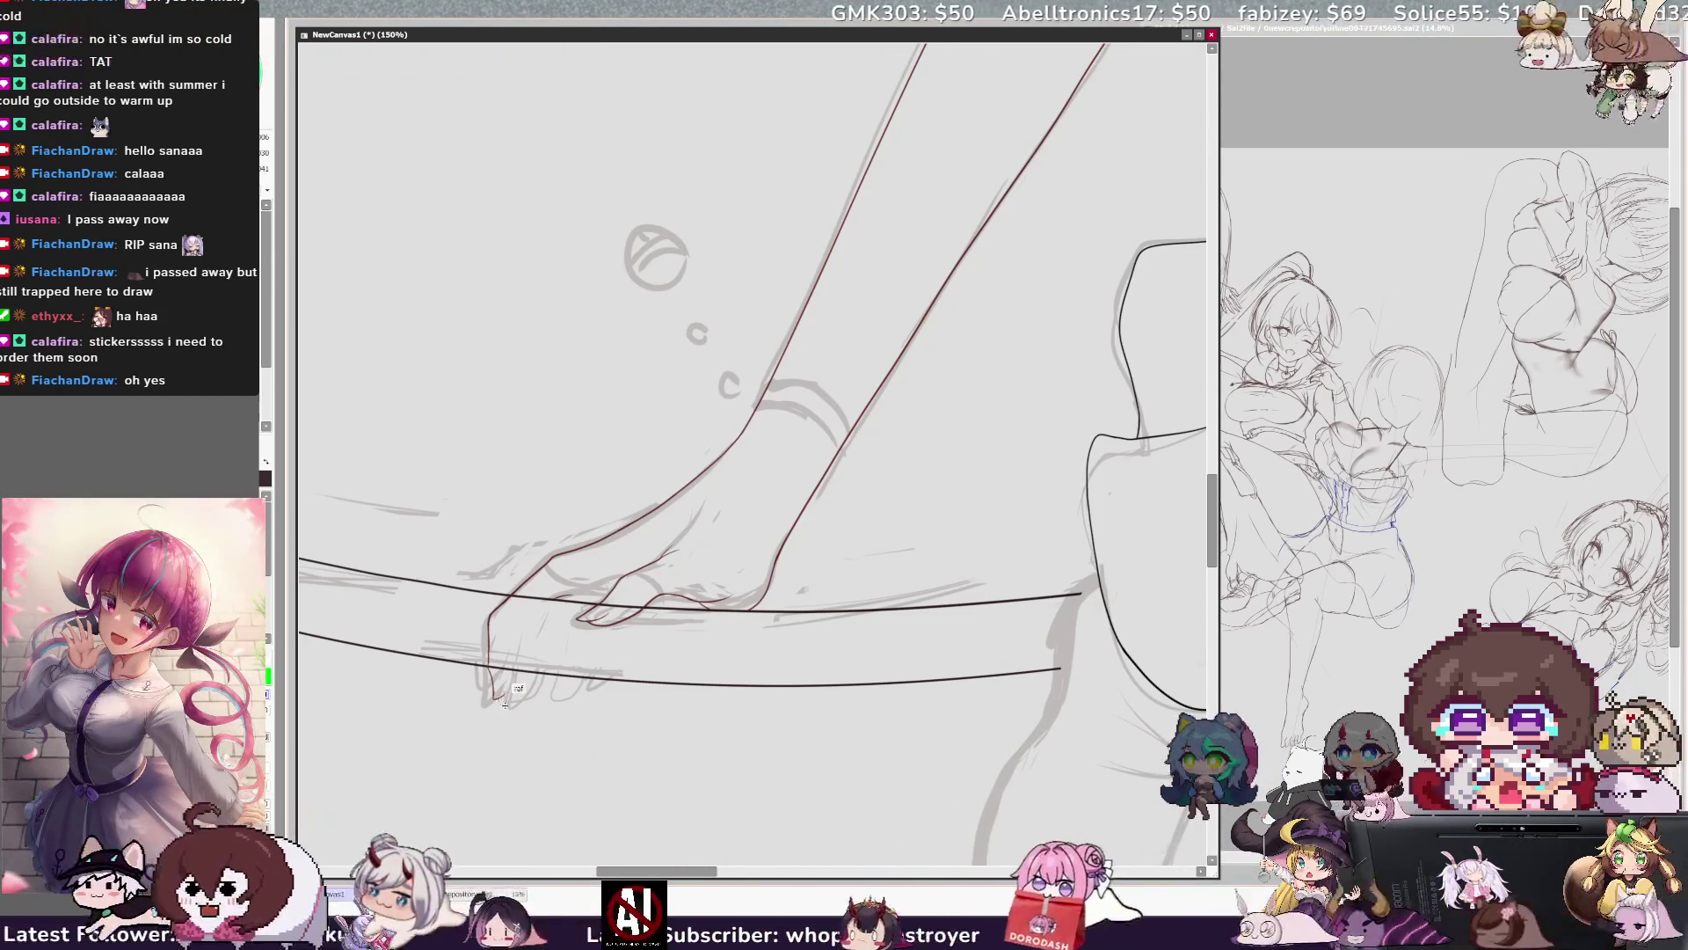
key("x")
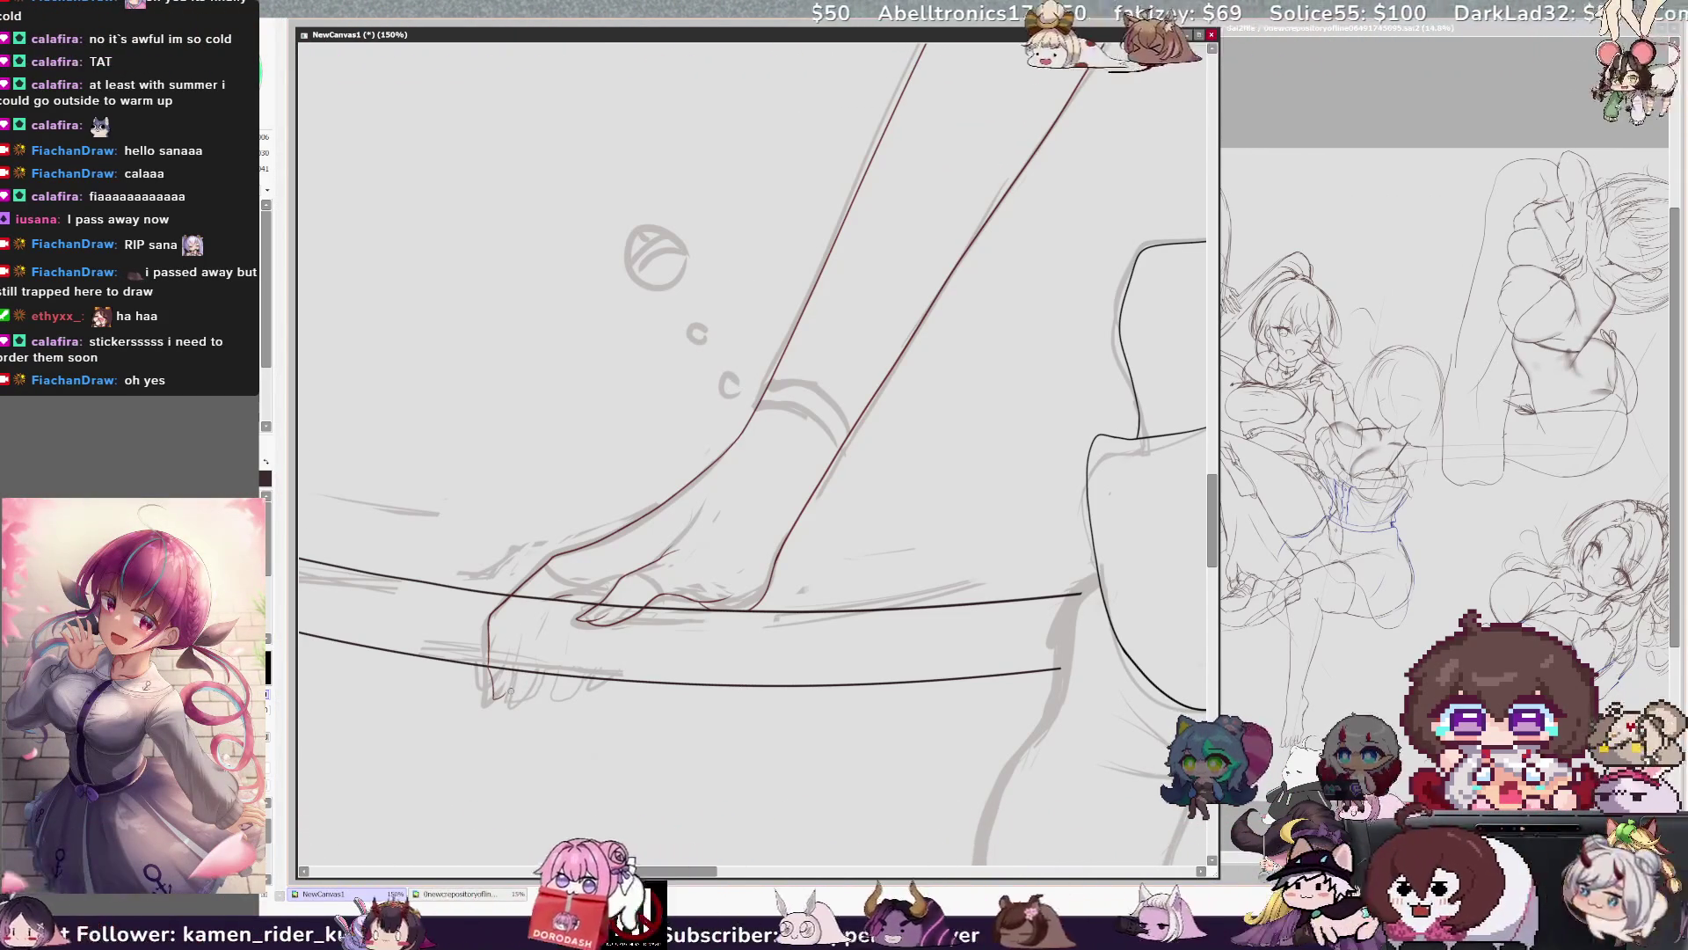
key("x")
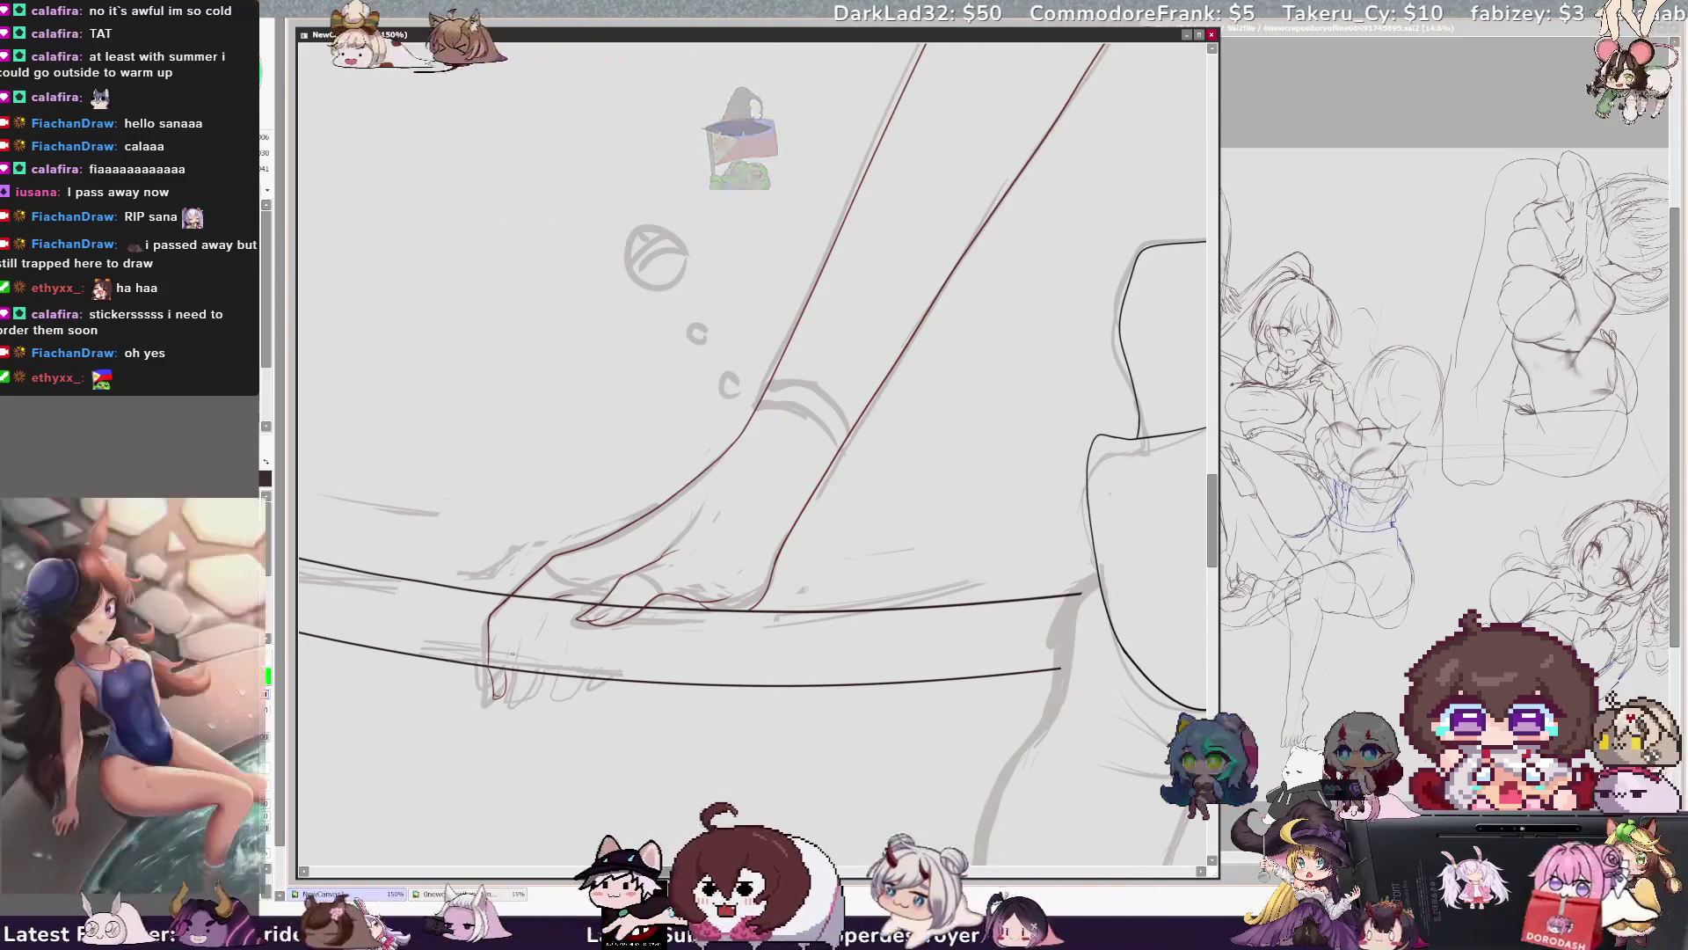
key("Delete")
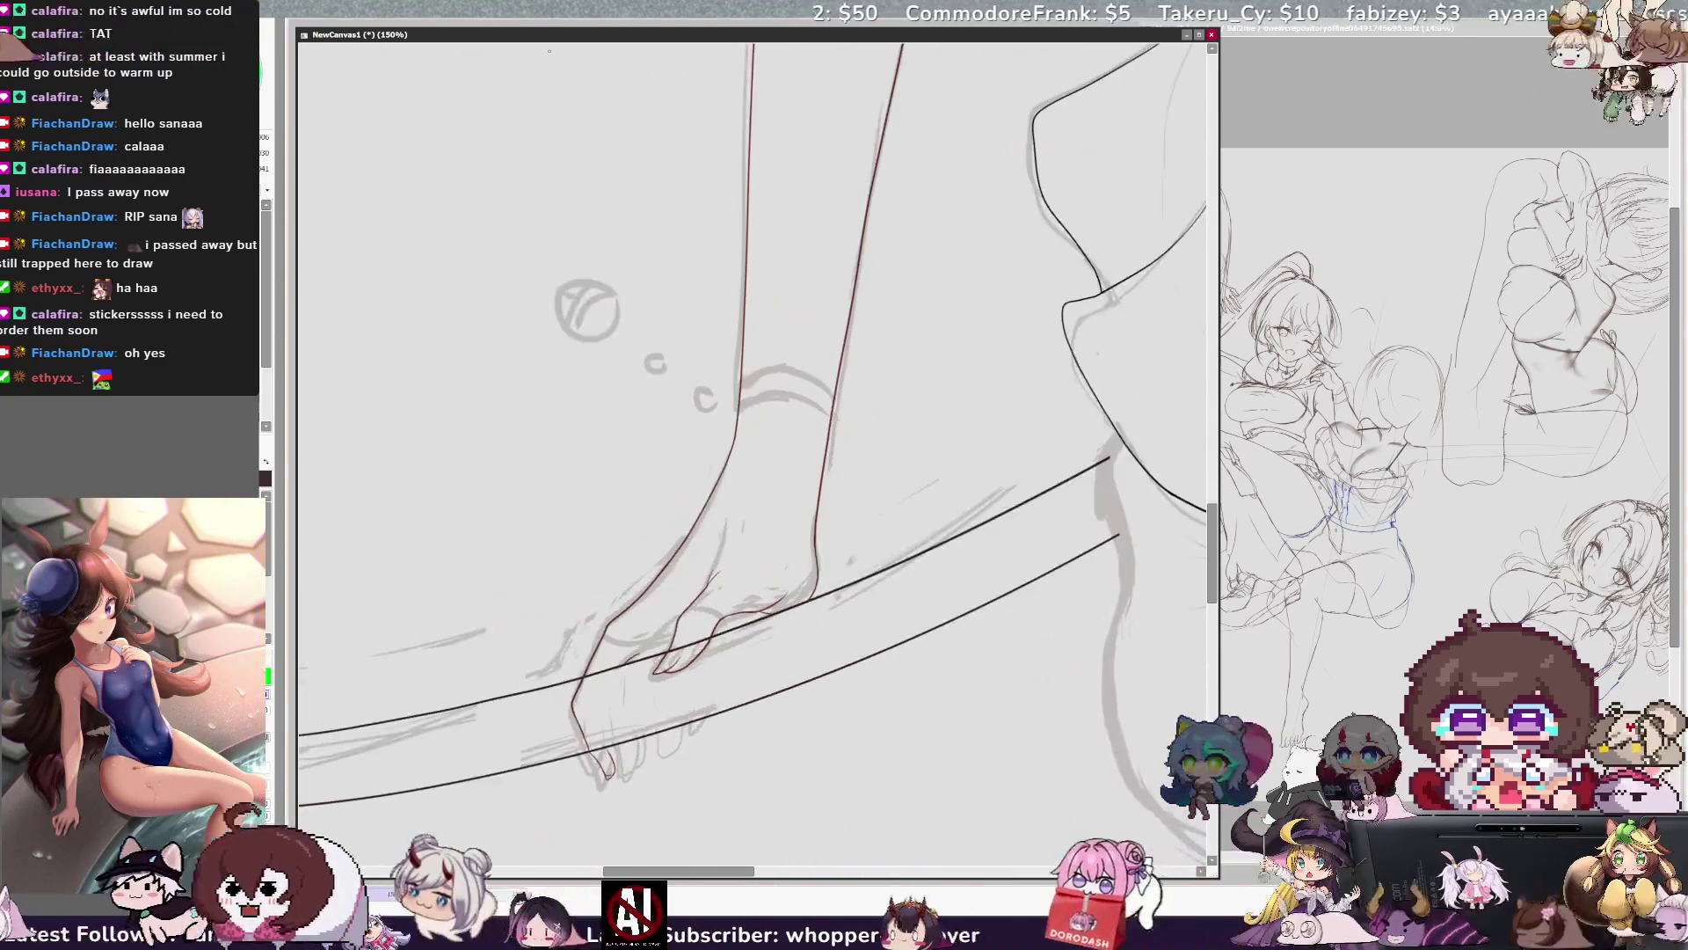
Draw a short test stroke on the toes and undo it.
left_click_drag(1214, 525, 1202, 535)
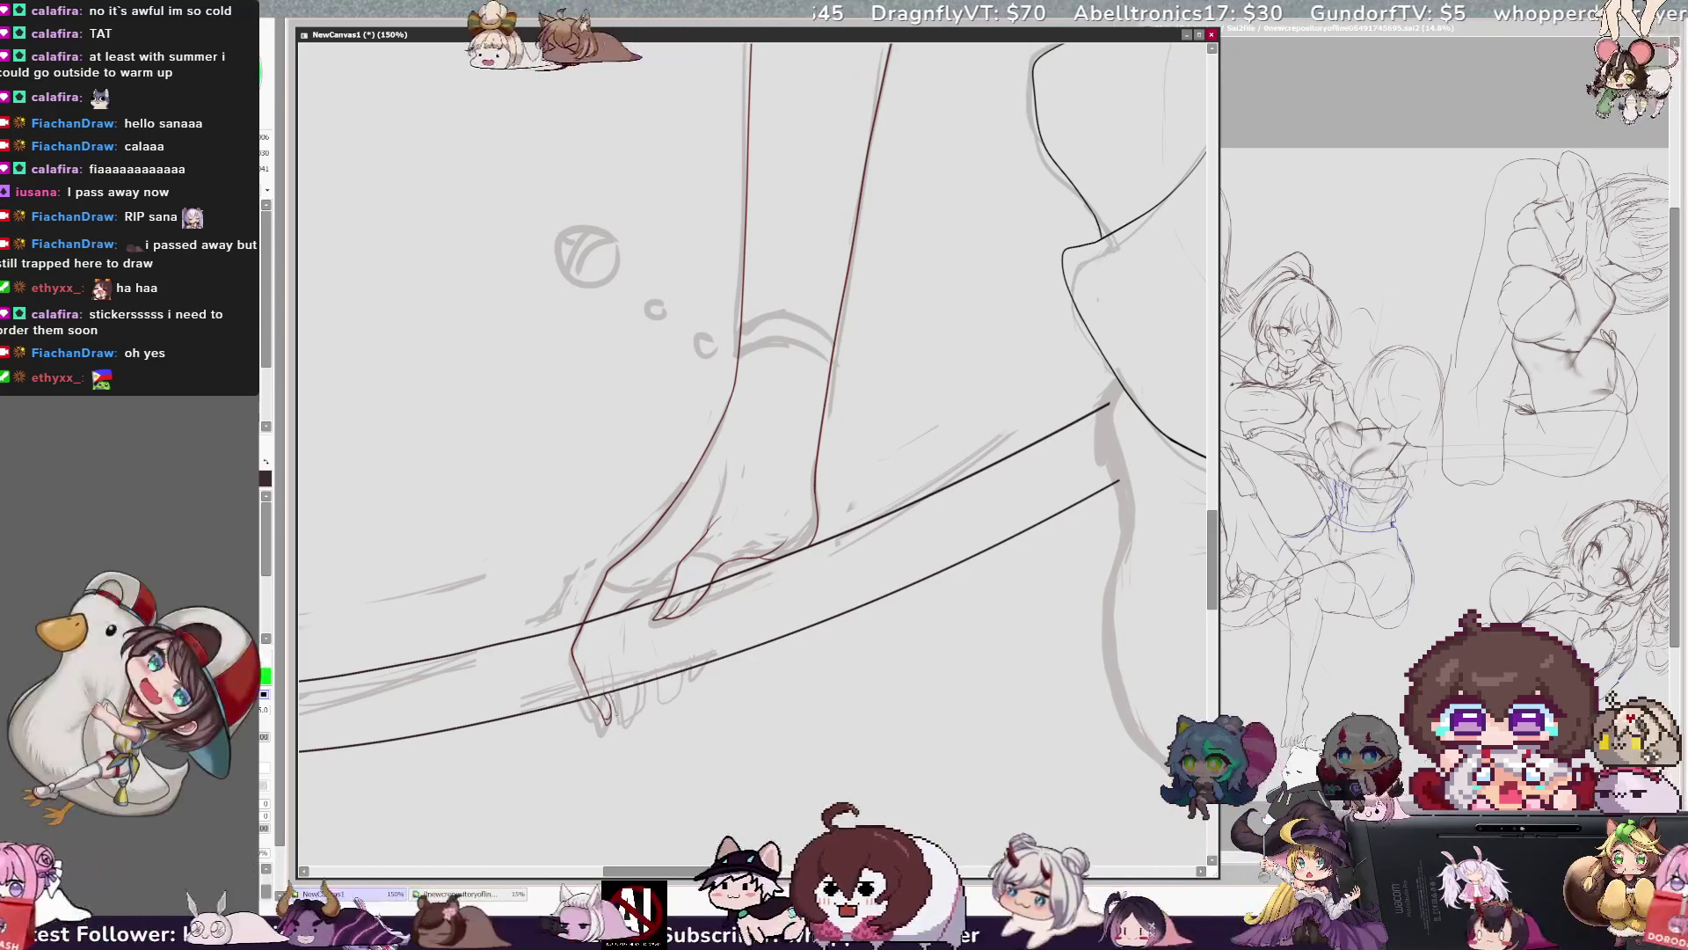
left_click_drag(626, 682, 620, 708)
key("ctrl+z")
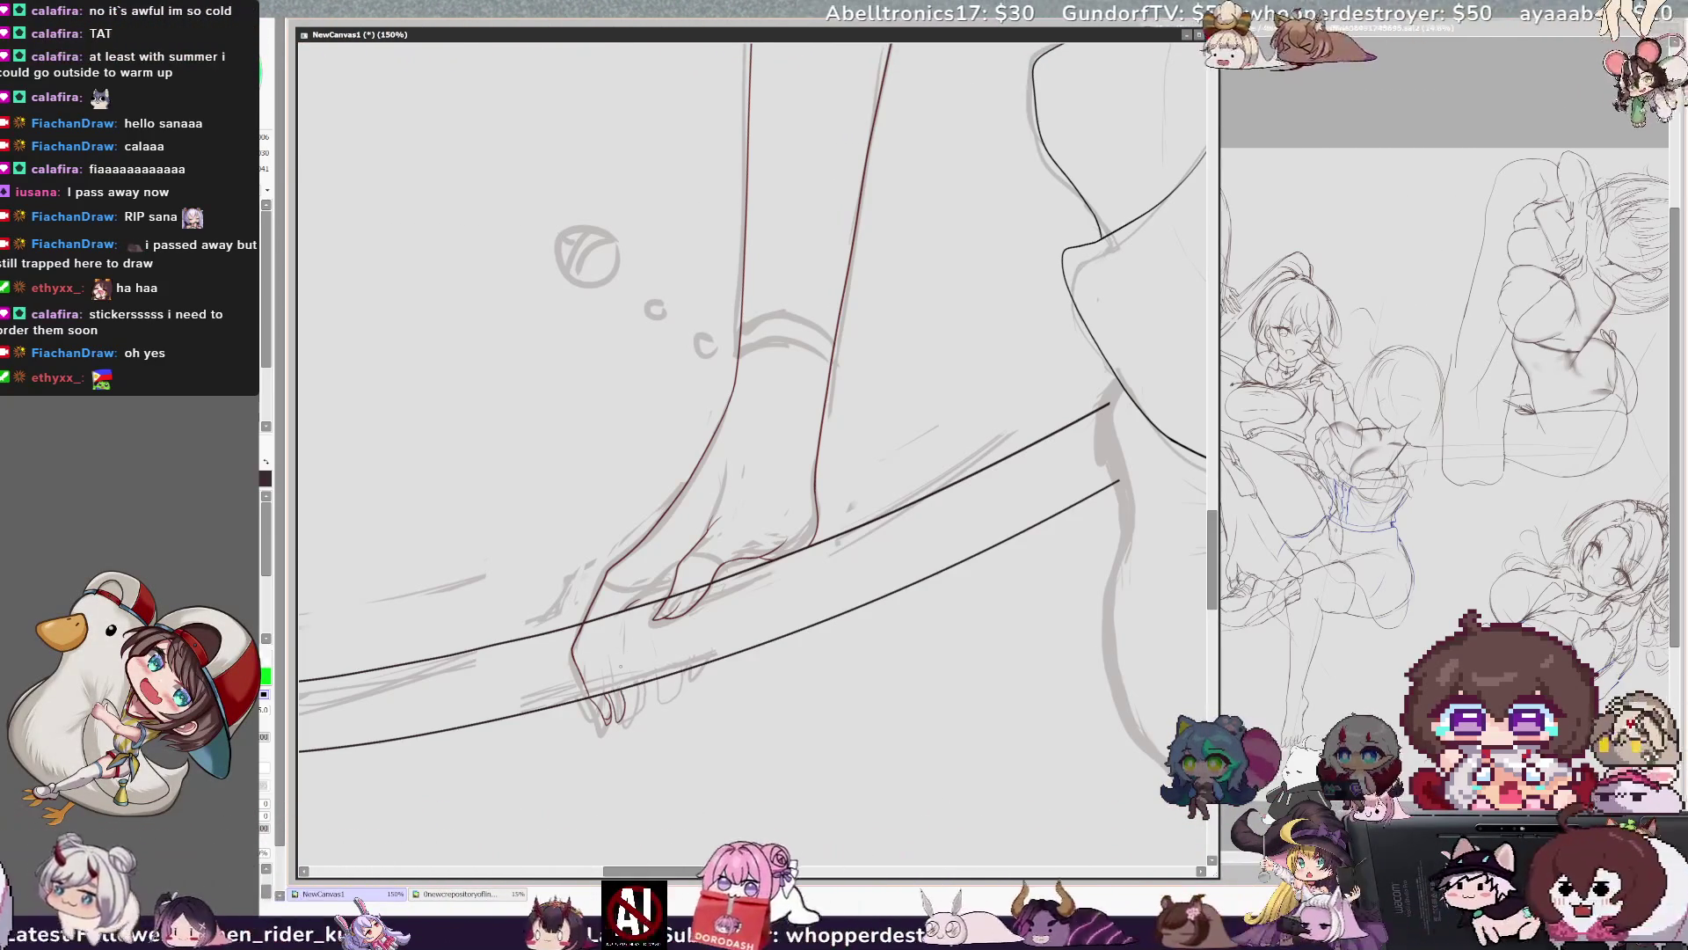
Mirror the view twice, zoom out to 50%, then back in to 75% on foot and broom.
key("h")
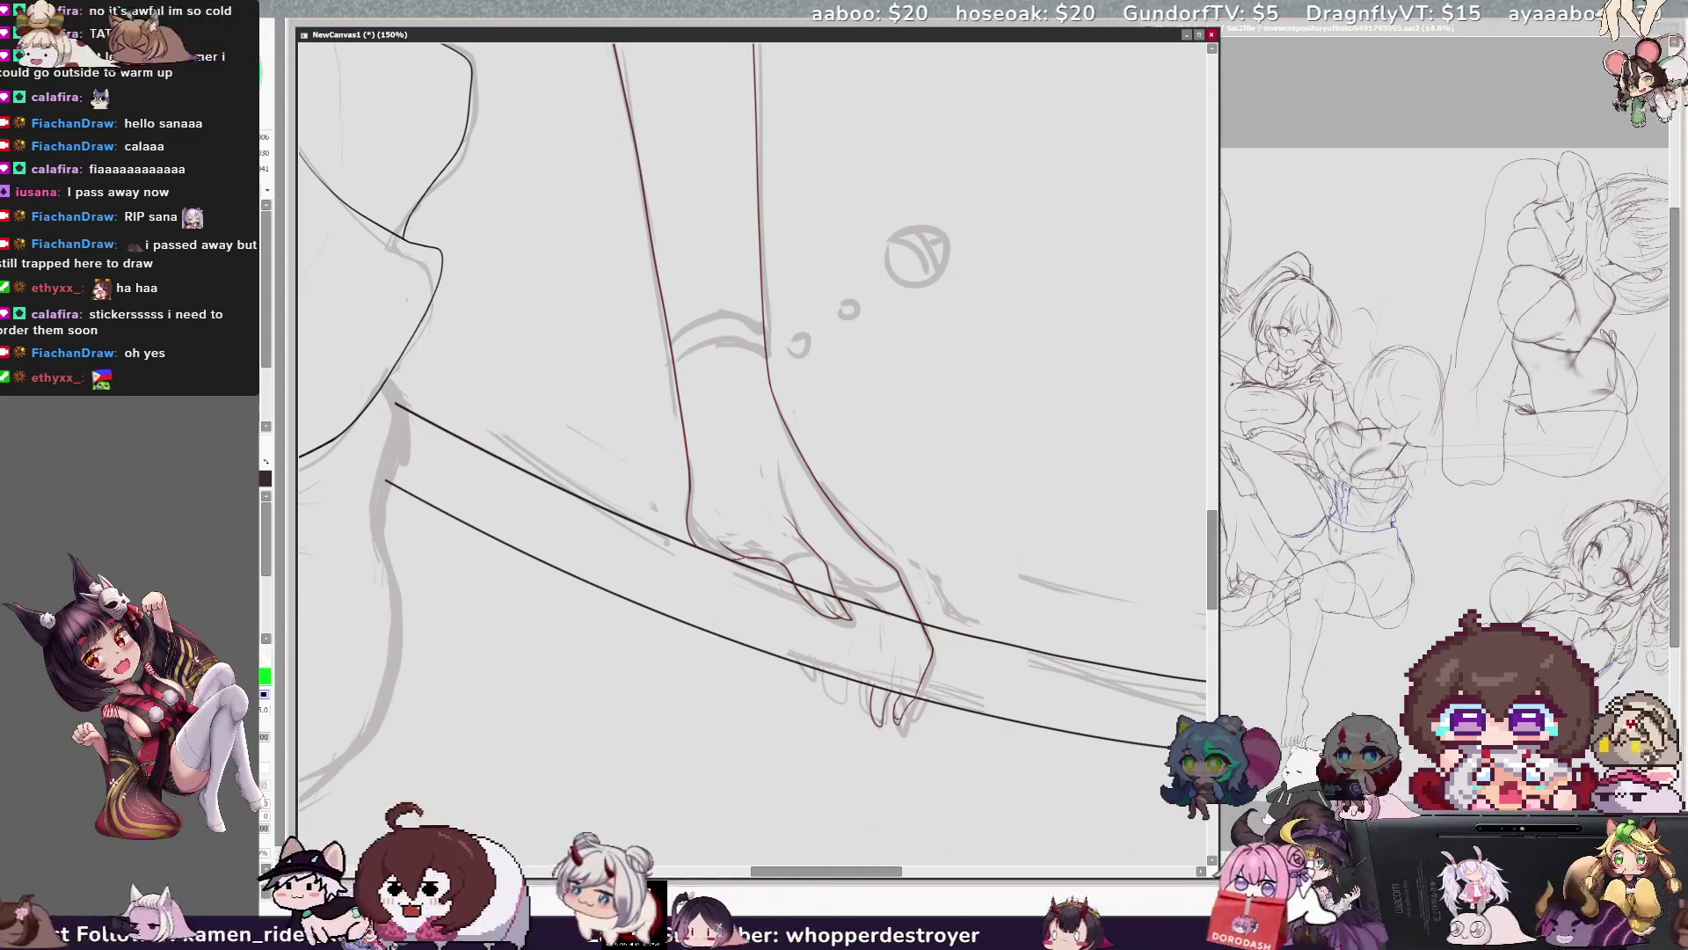
key("h")
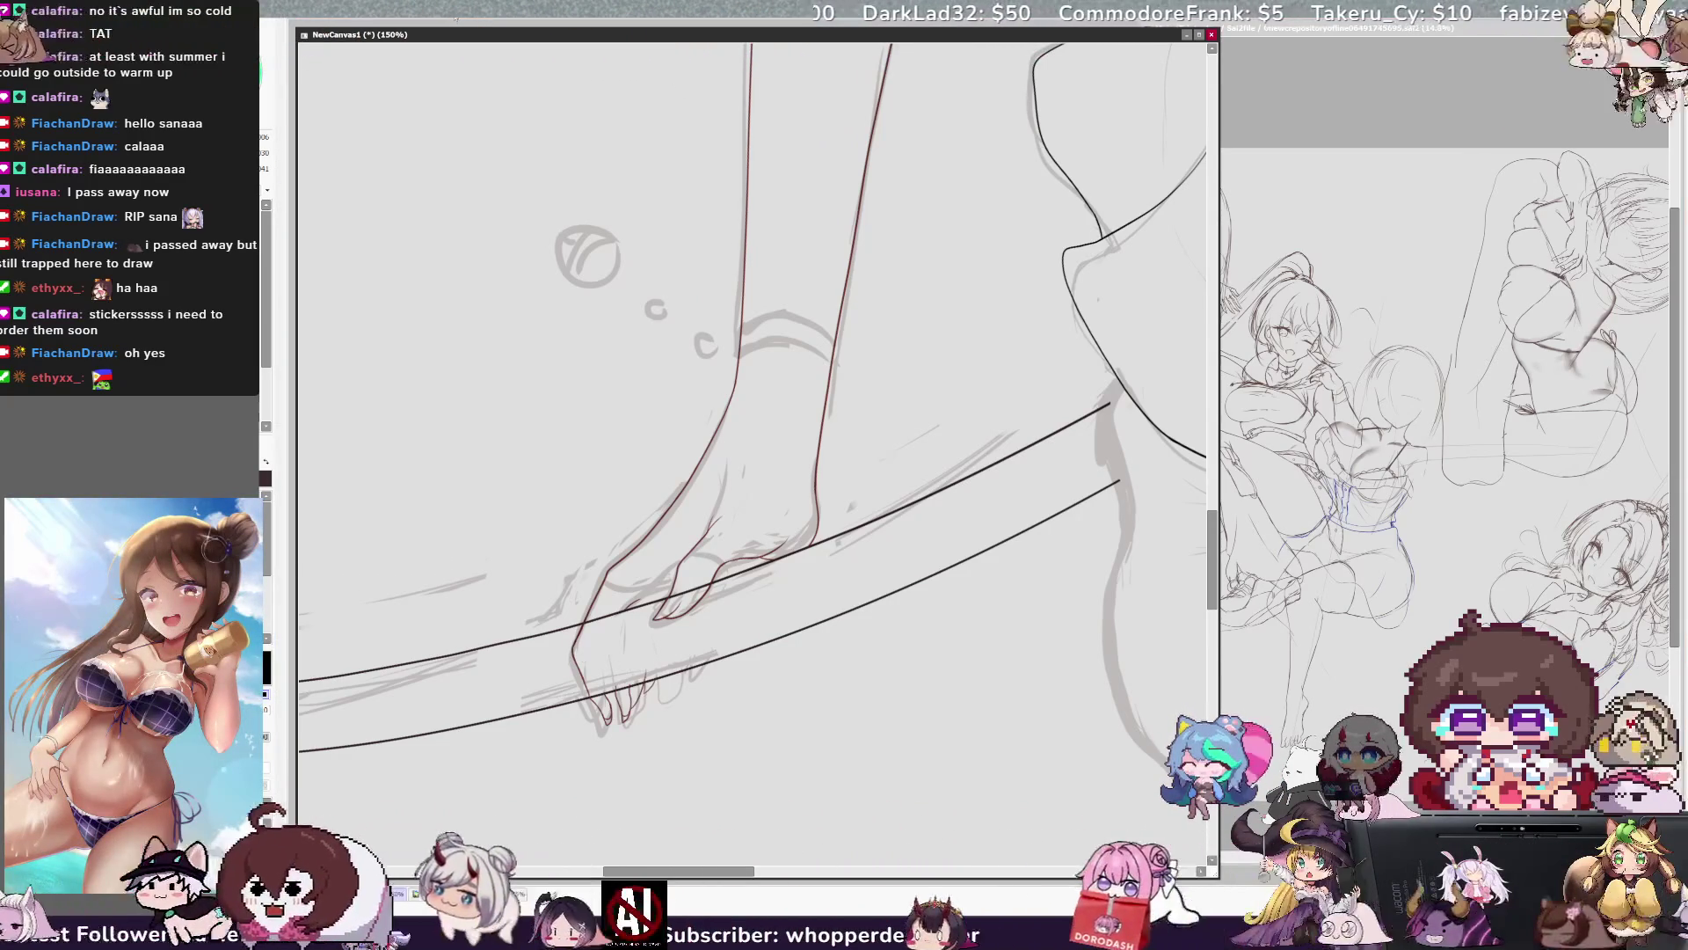
key("ctrl+minus")
key("ctrl+minus")
key("ctrl+minus")
key("ctrl+plus")
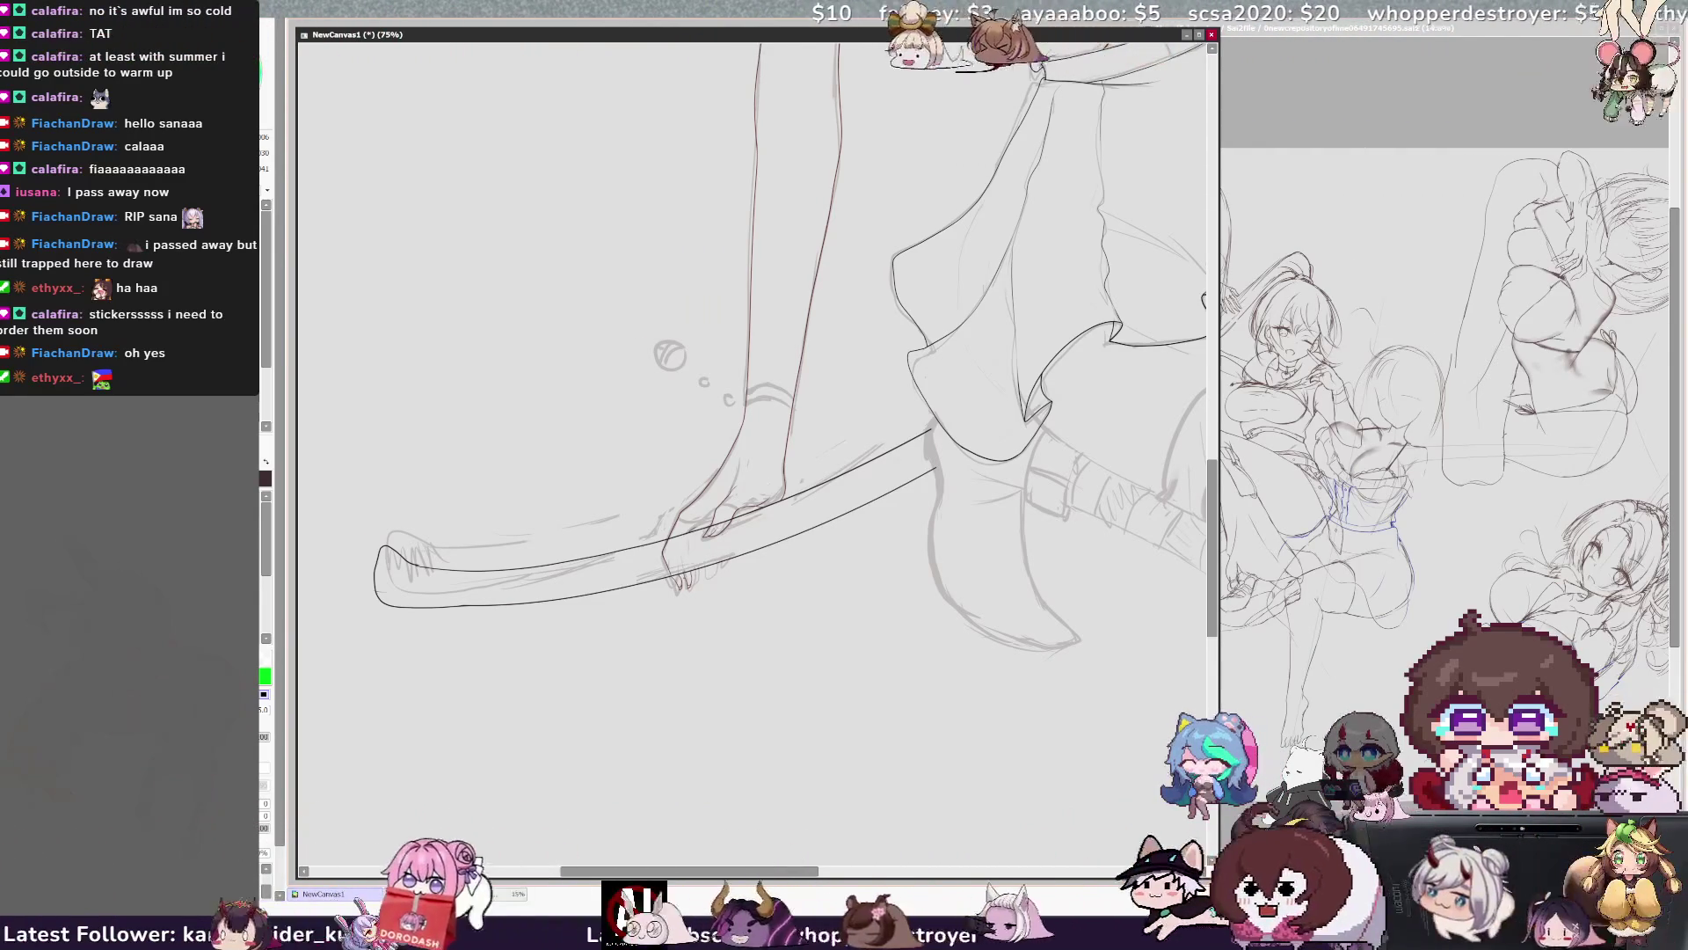
Ink the toes in black, commit their repositioned strokes, and zoom to 150%.
key("x")
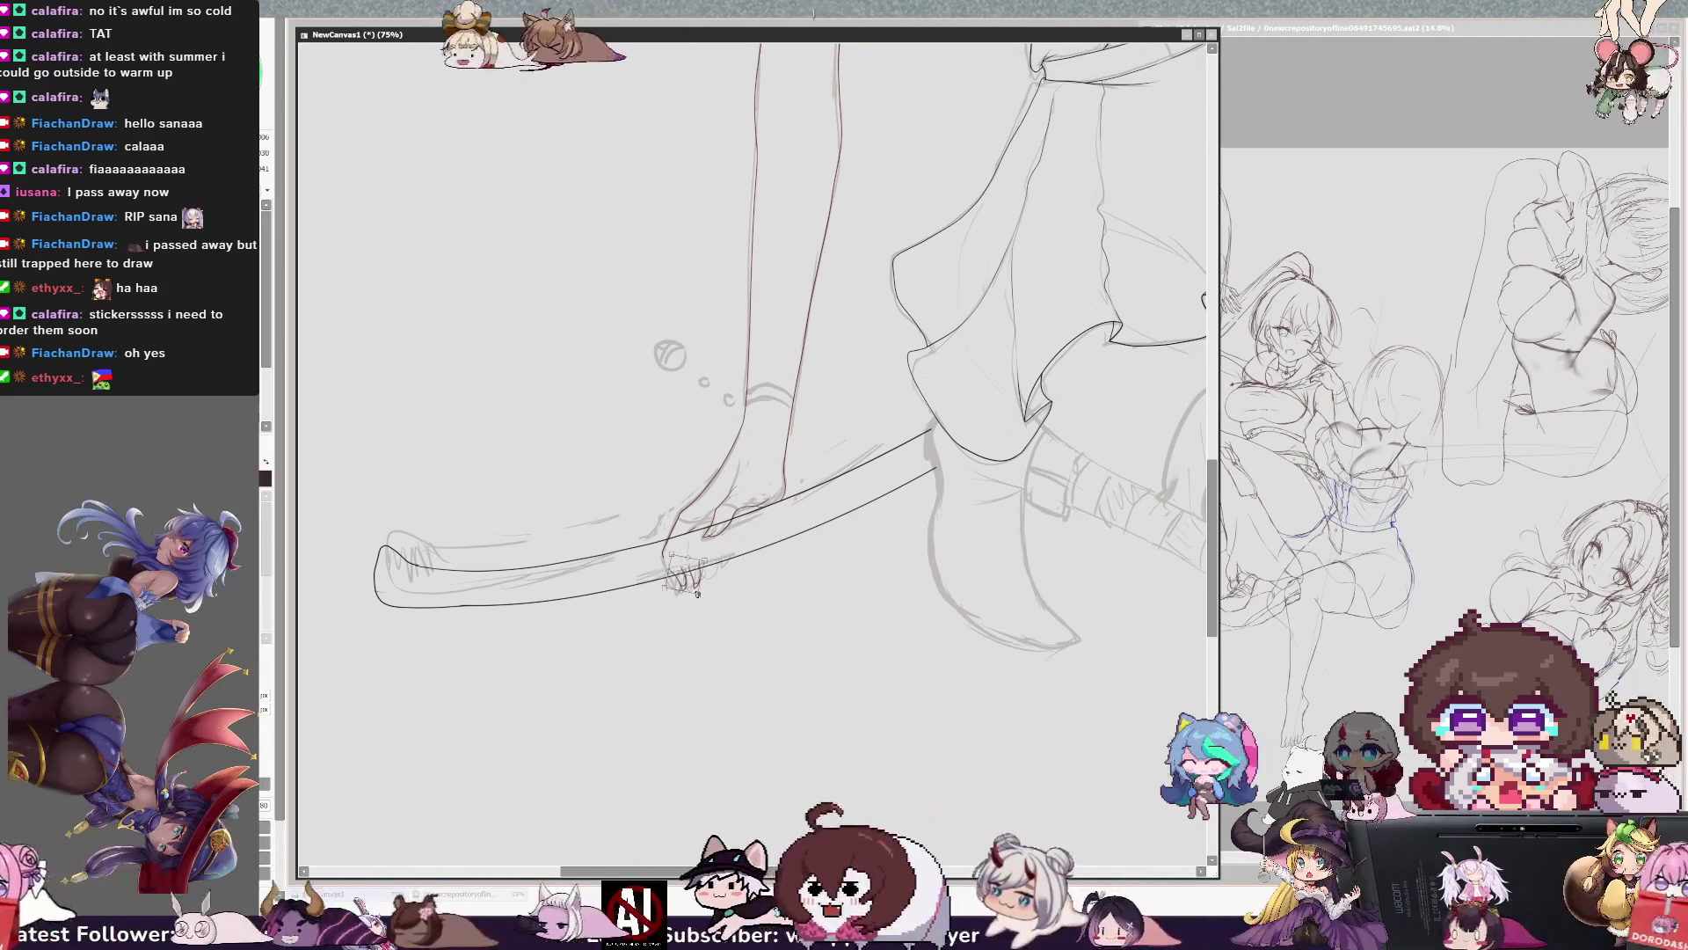
key("Return")
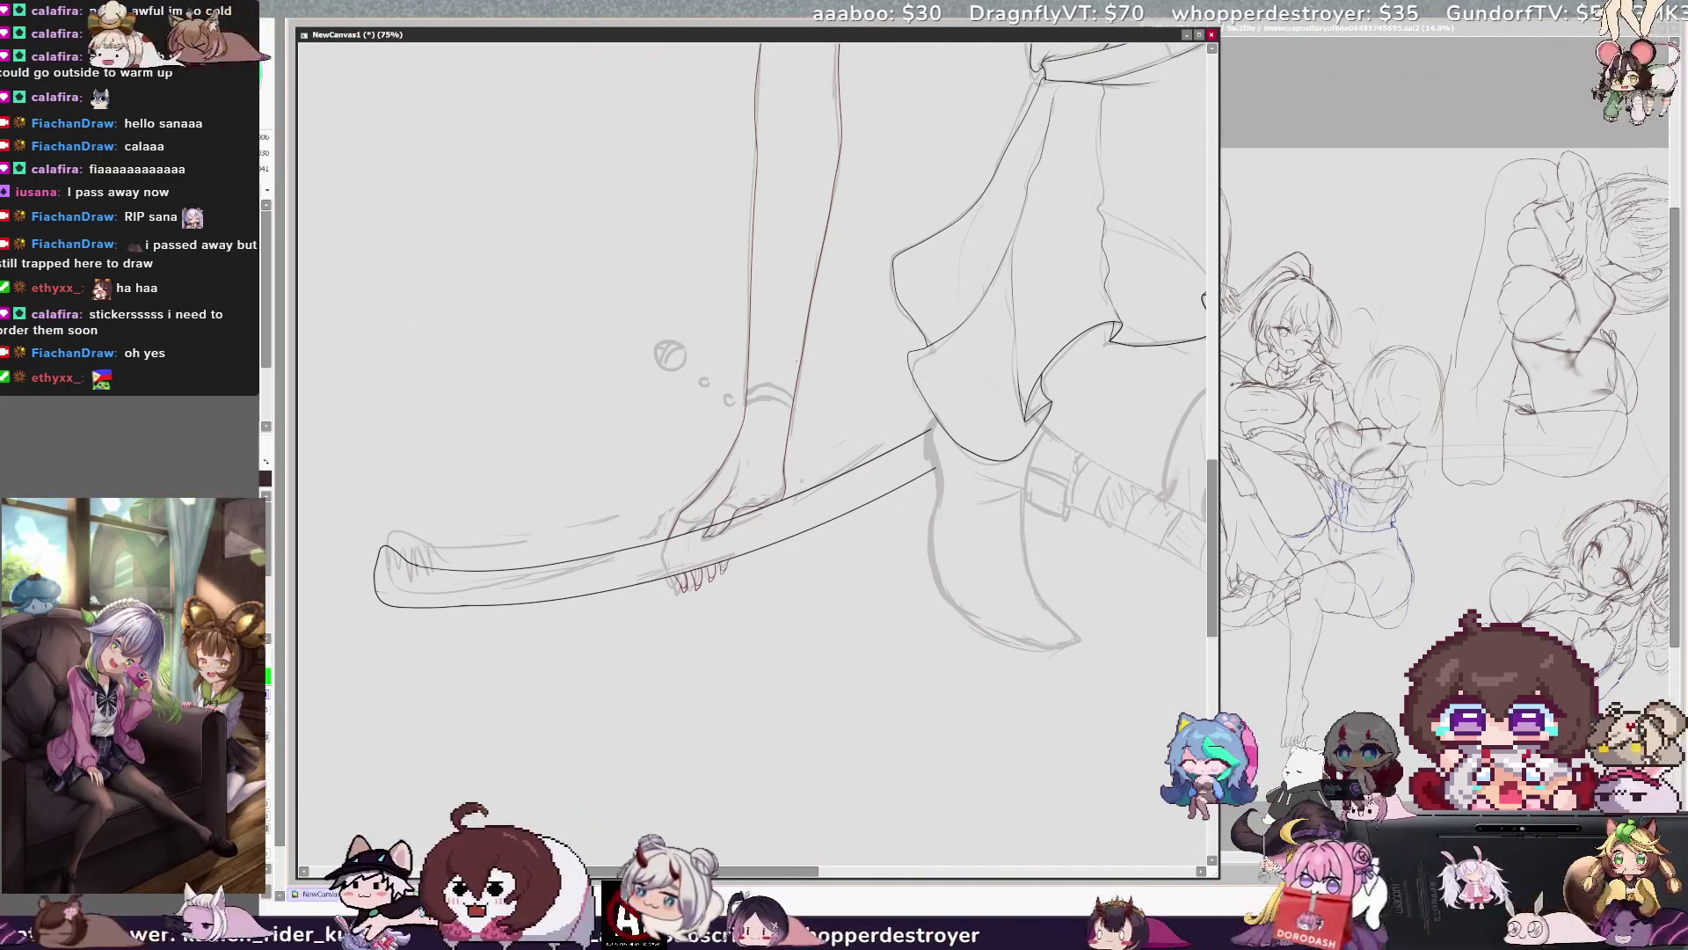
key("ctrl+plus")
key("ctrl+plus")
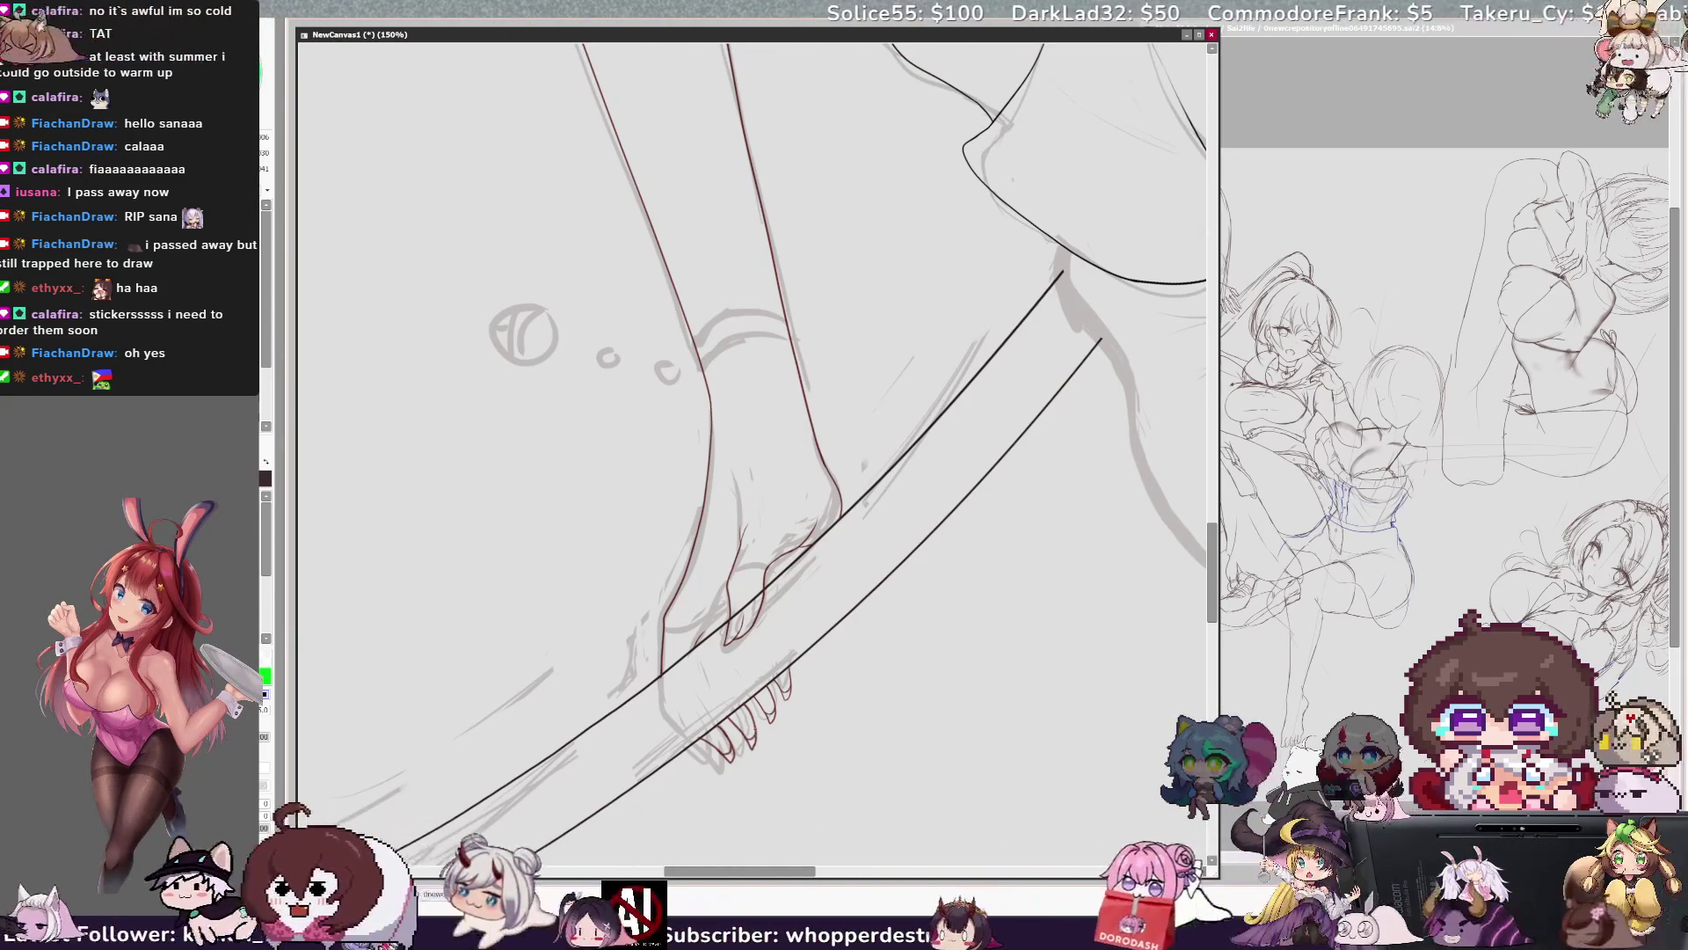
Zoom out to 33.3%, mirror and pan over the whole witch, then zoom to 75% on the skirt.
key("minus")
key("minus")
key("minus")
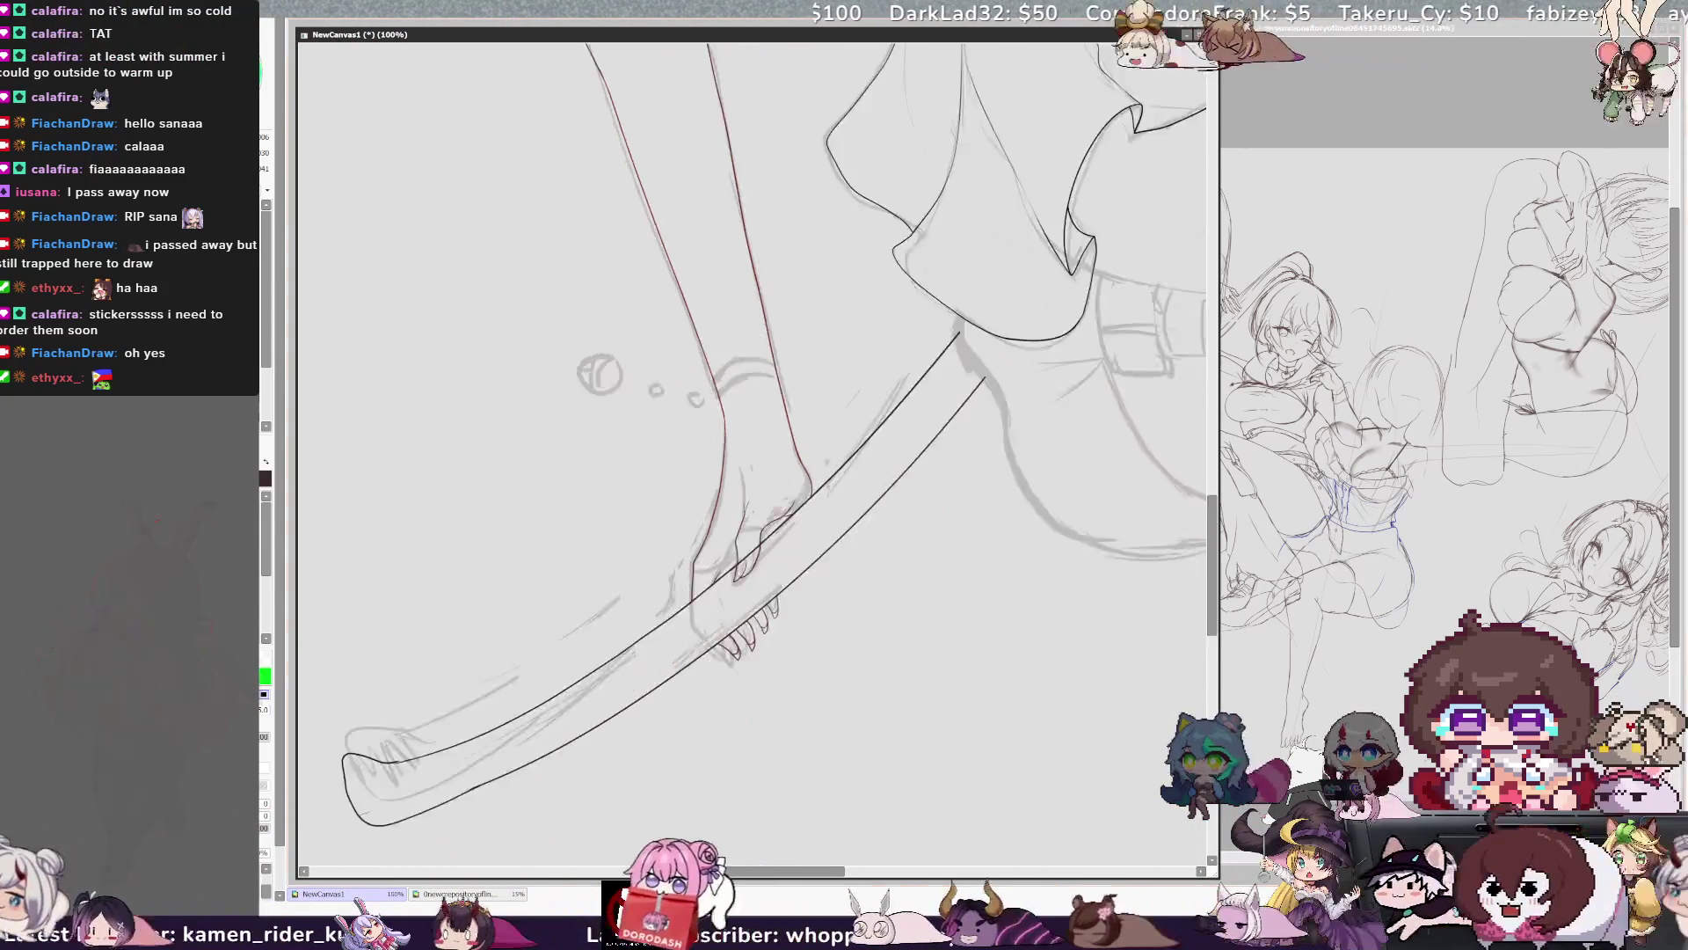
key("h")
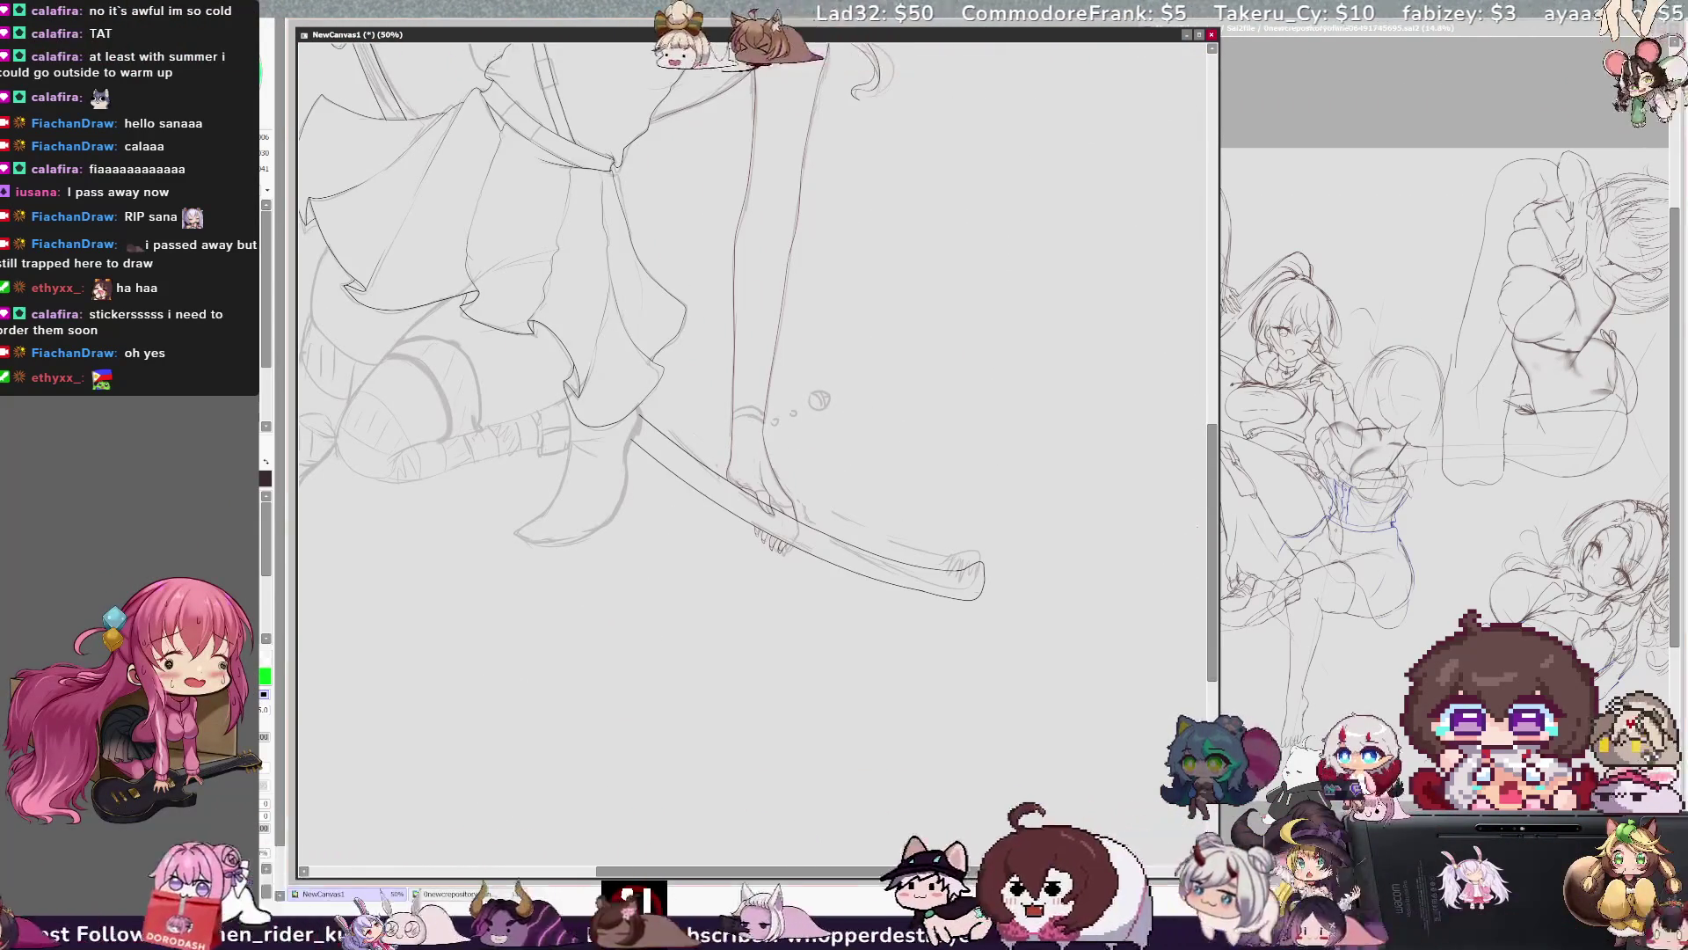
scroll(1211, 533, "up", 3)
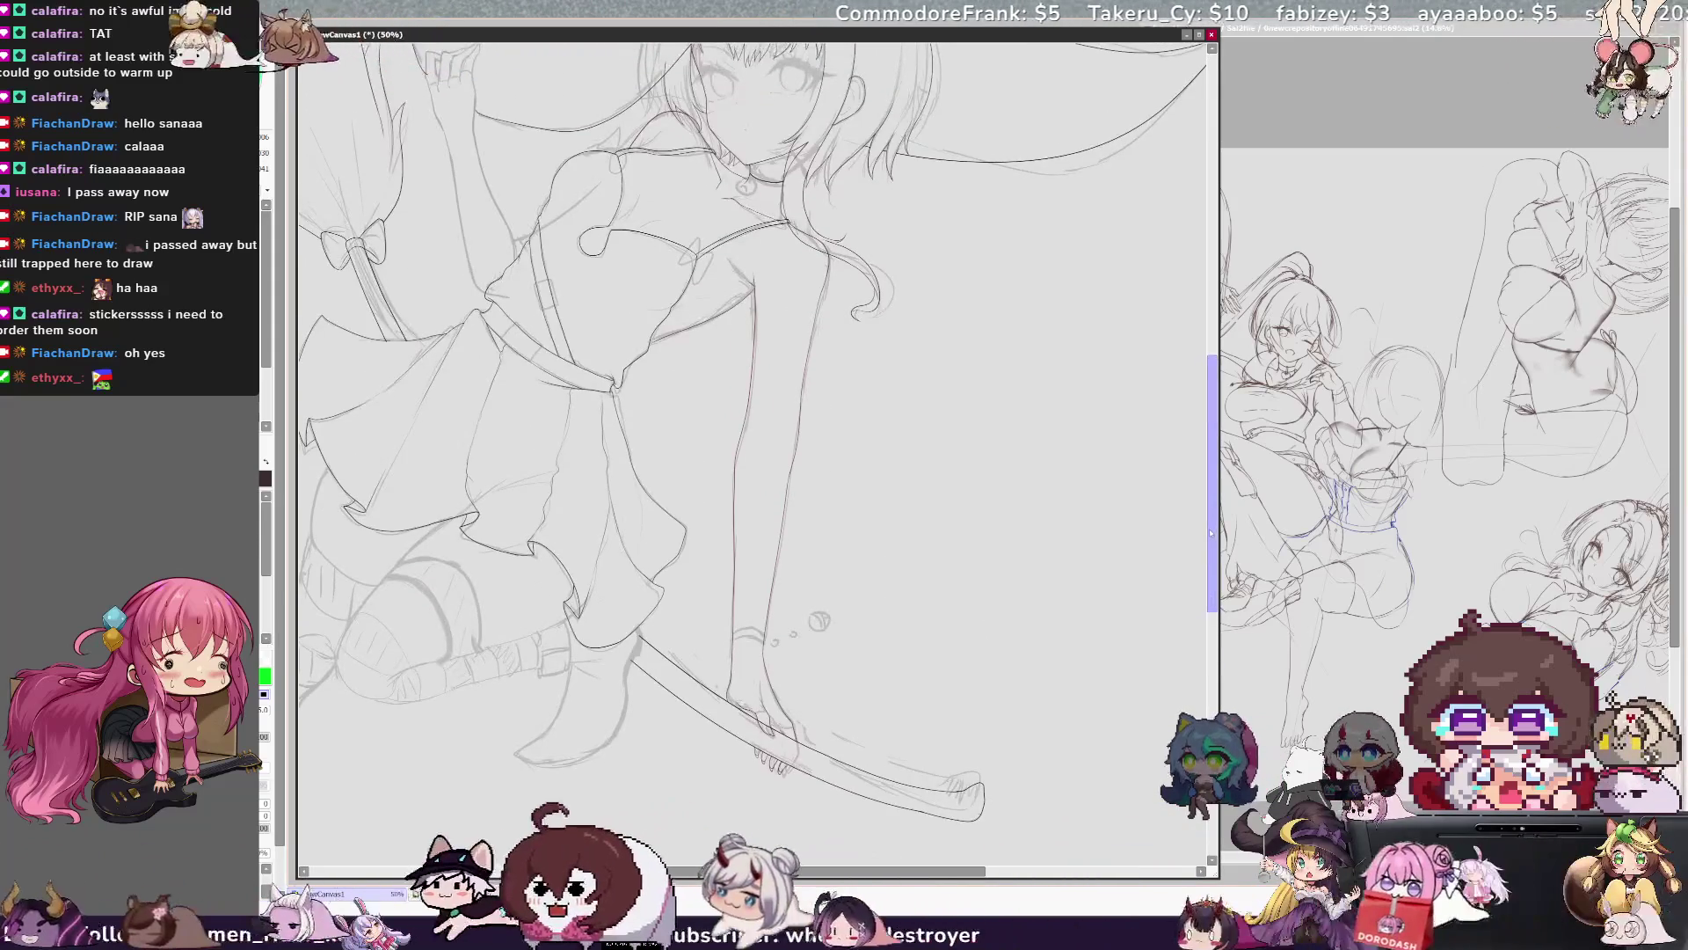
key("minus")
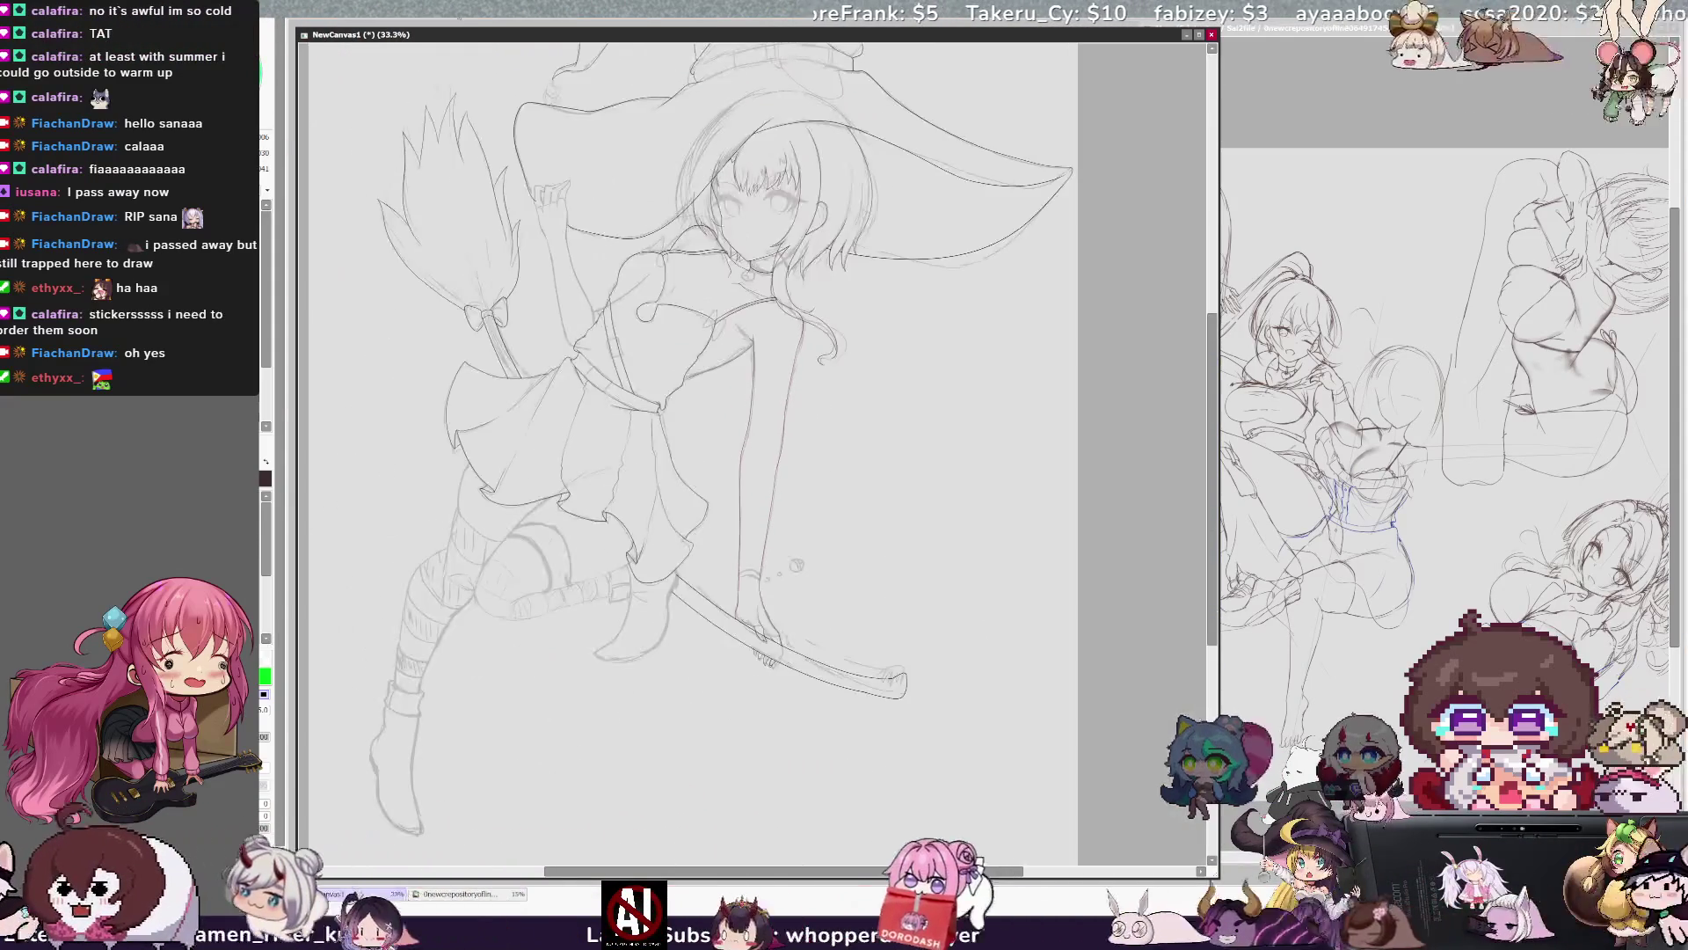
left_click_drag(827, 871, 783, 870)
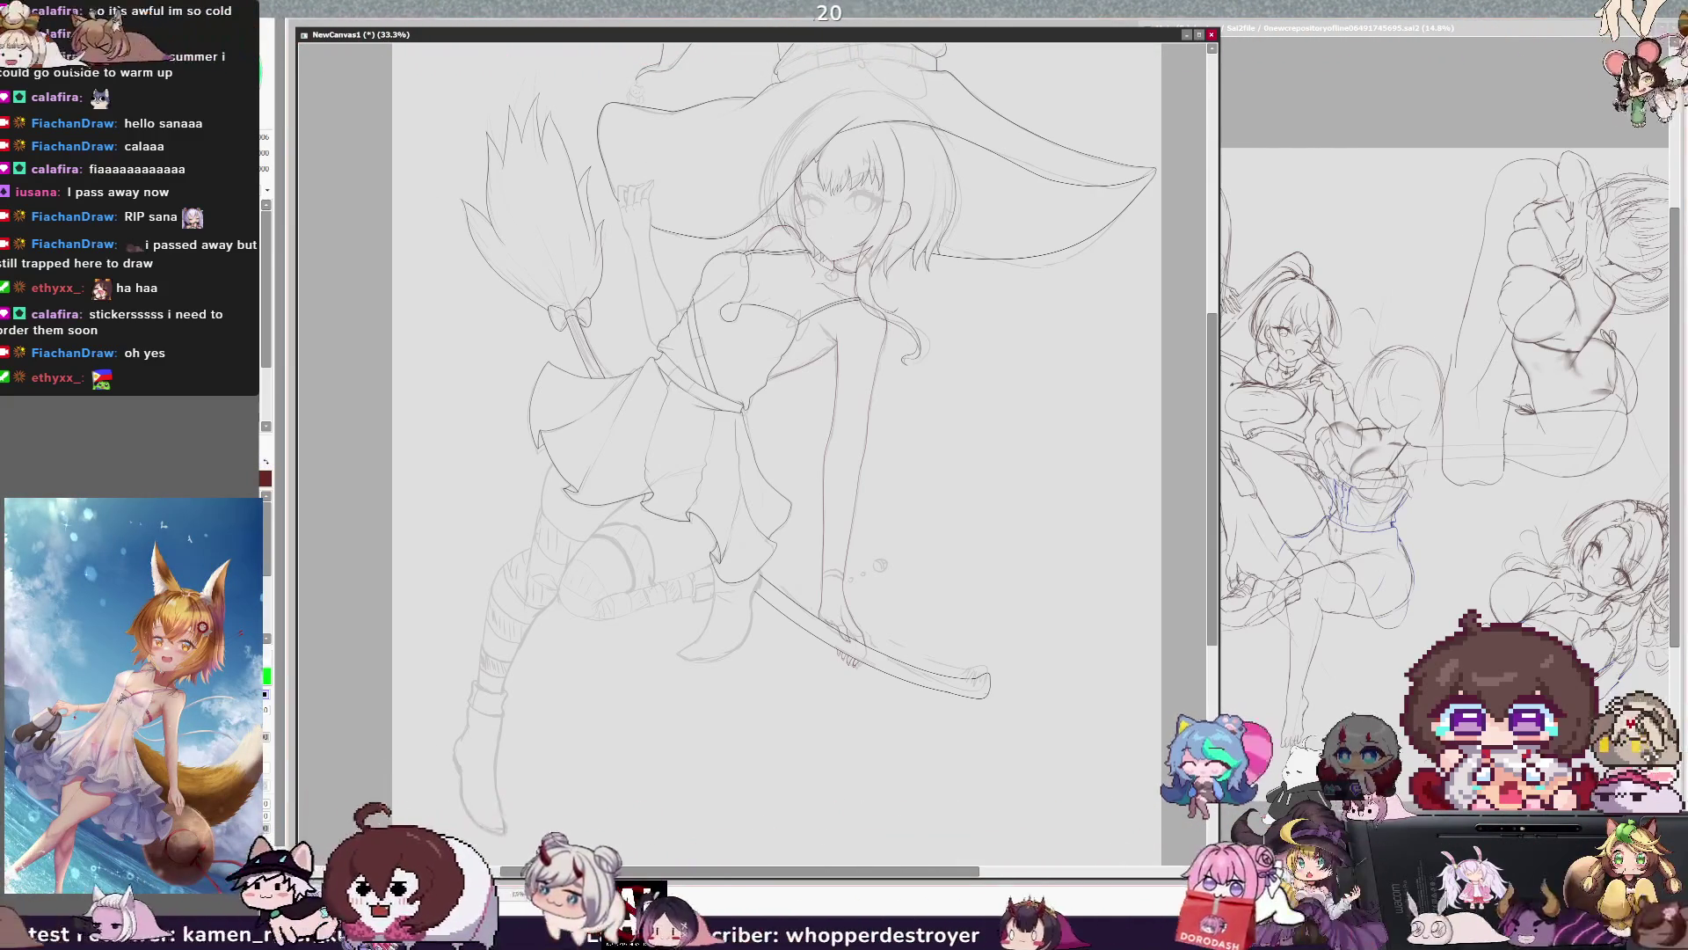
scroll(668, 423, "up", 3)
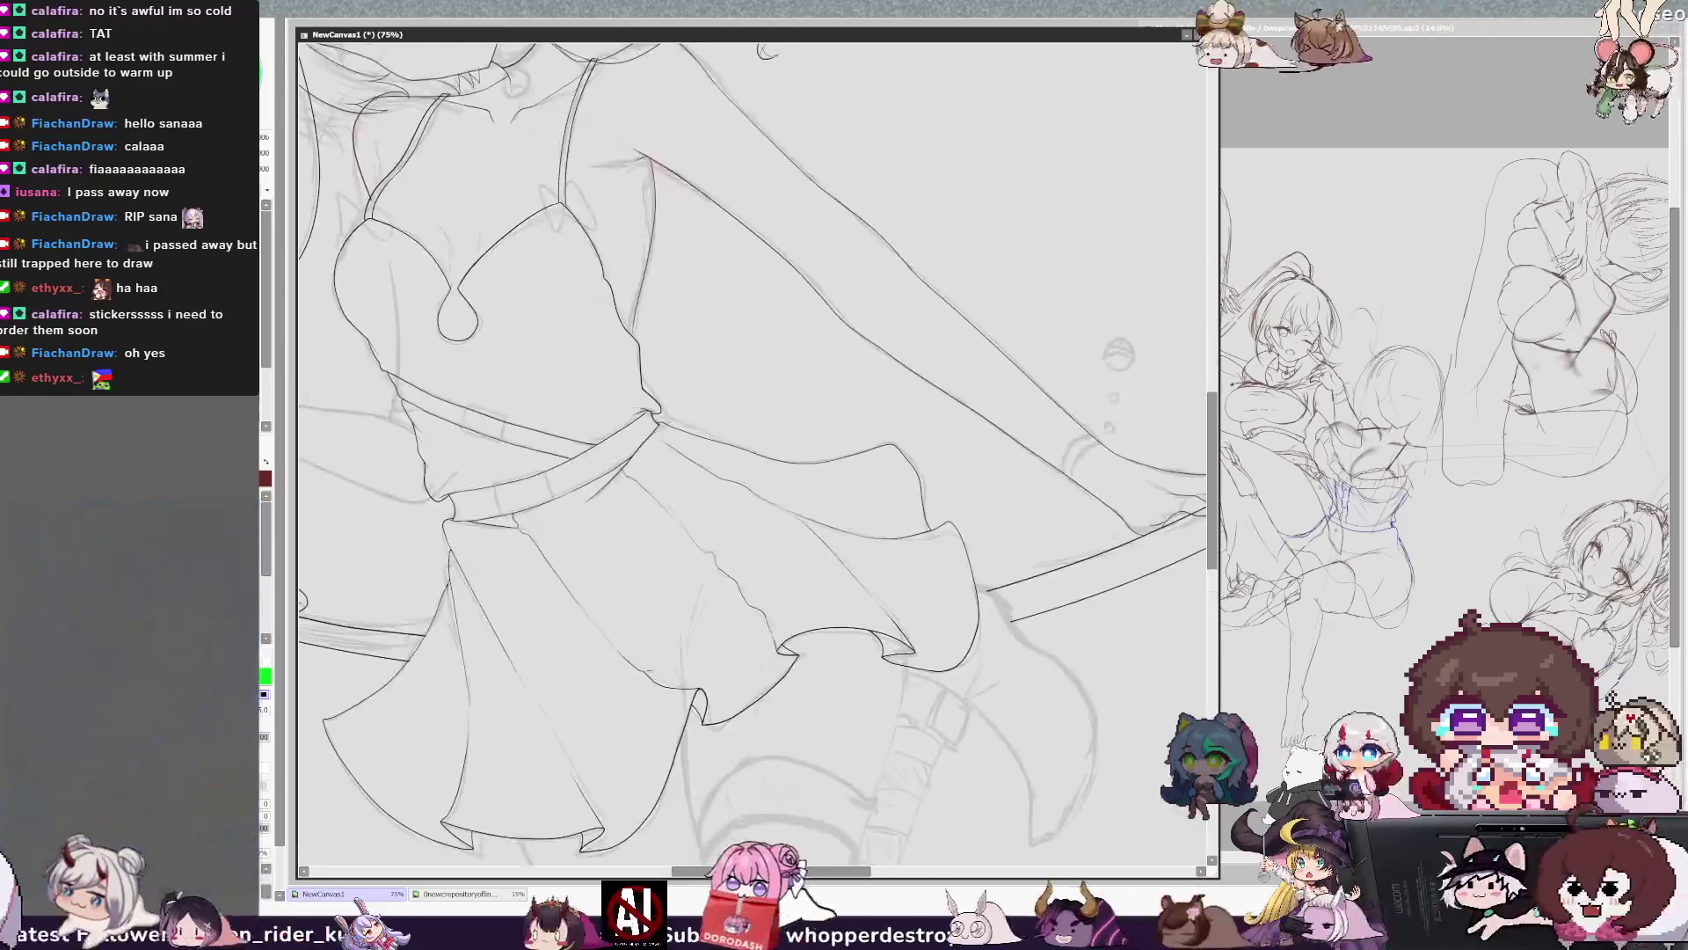
Switch to black and sketch long curves down the sleeve, undoing the last one.
scroll(757, 440, "up", 5)
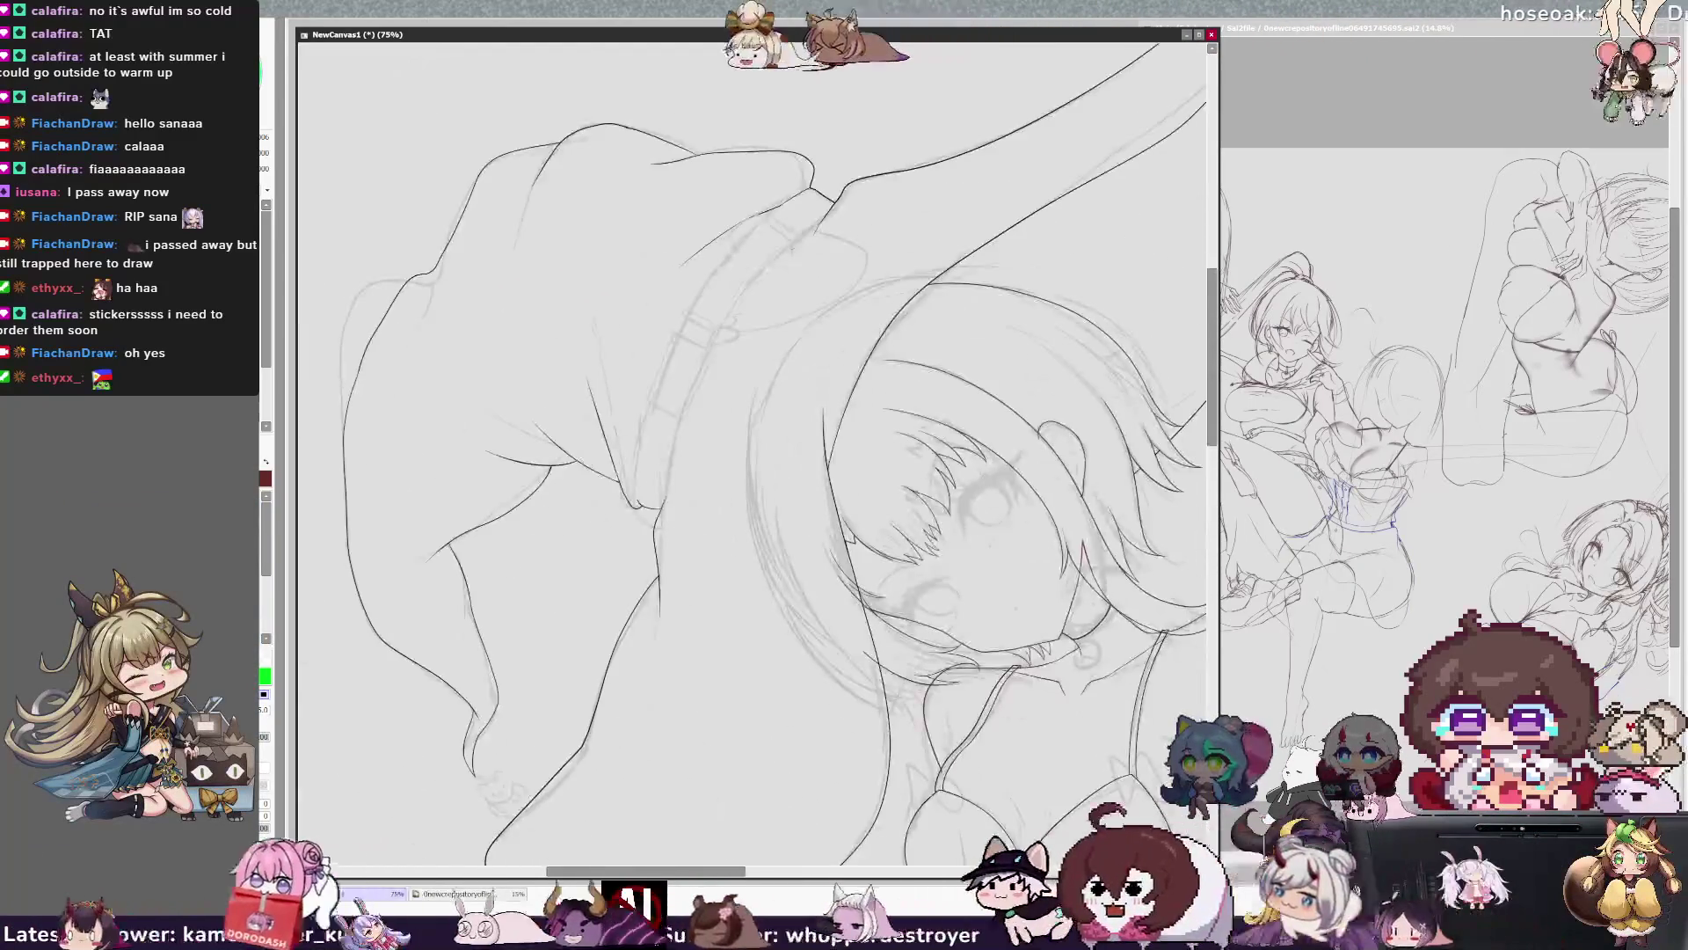
key("Delete")
key("Delete")
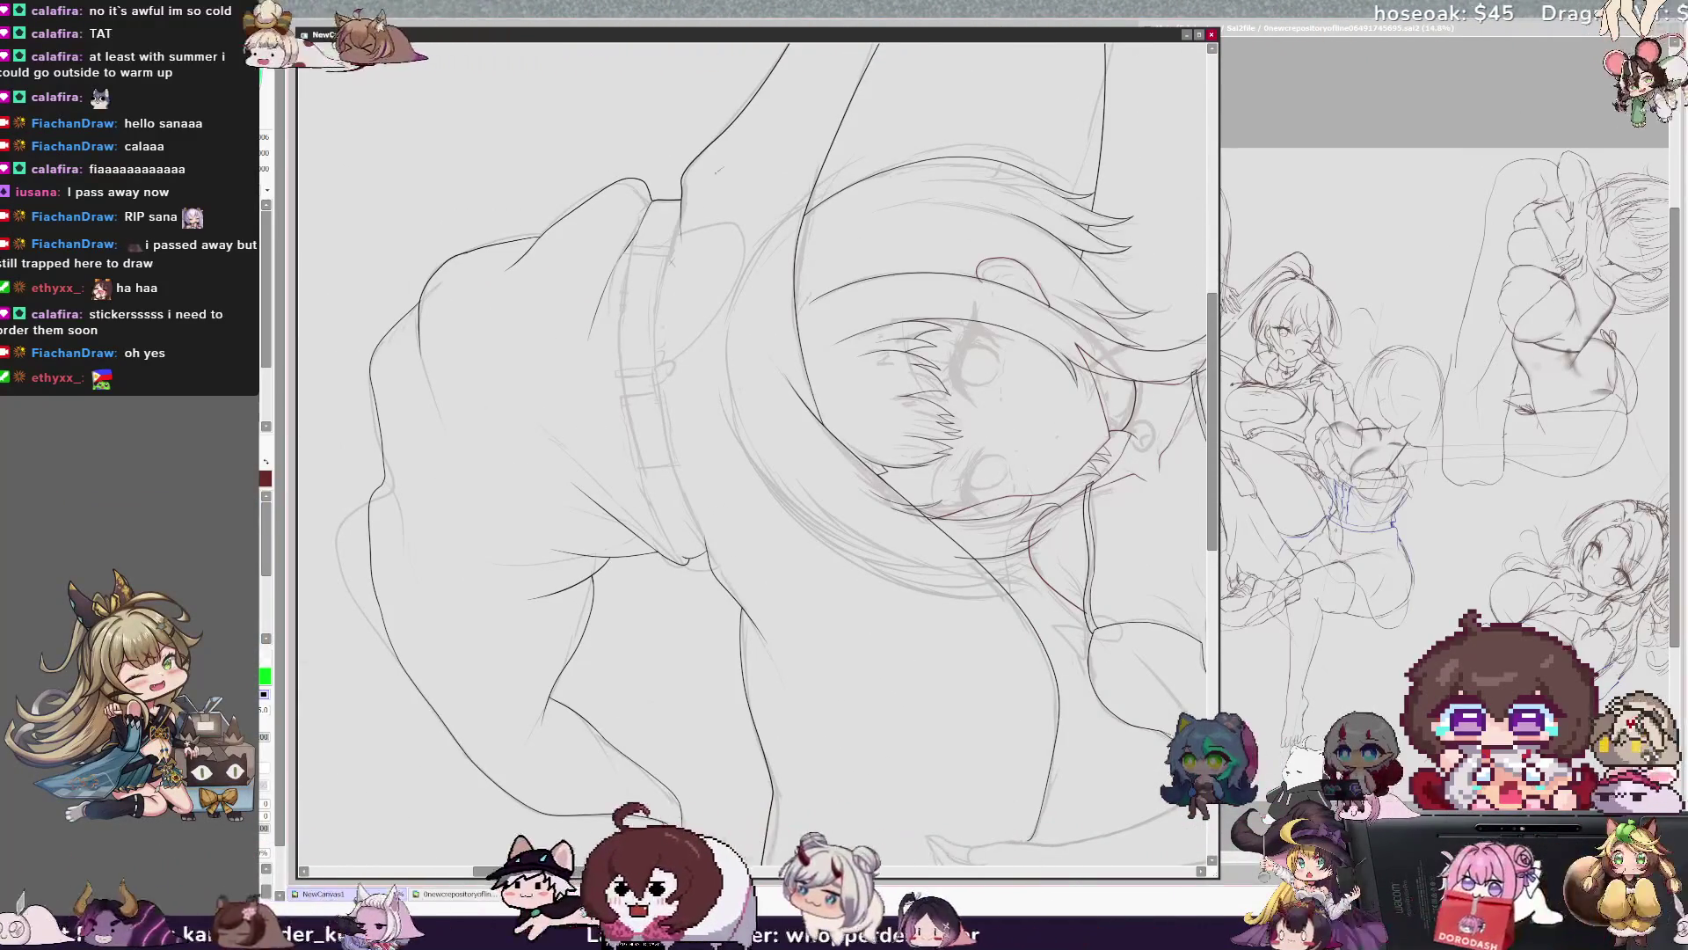
key("x")
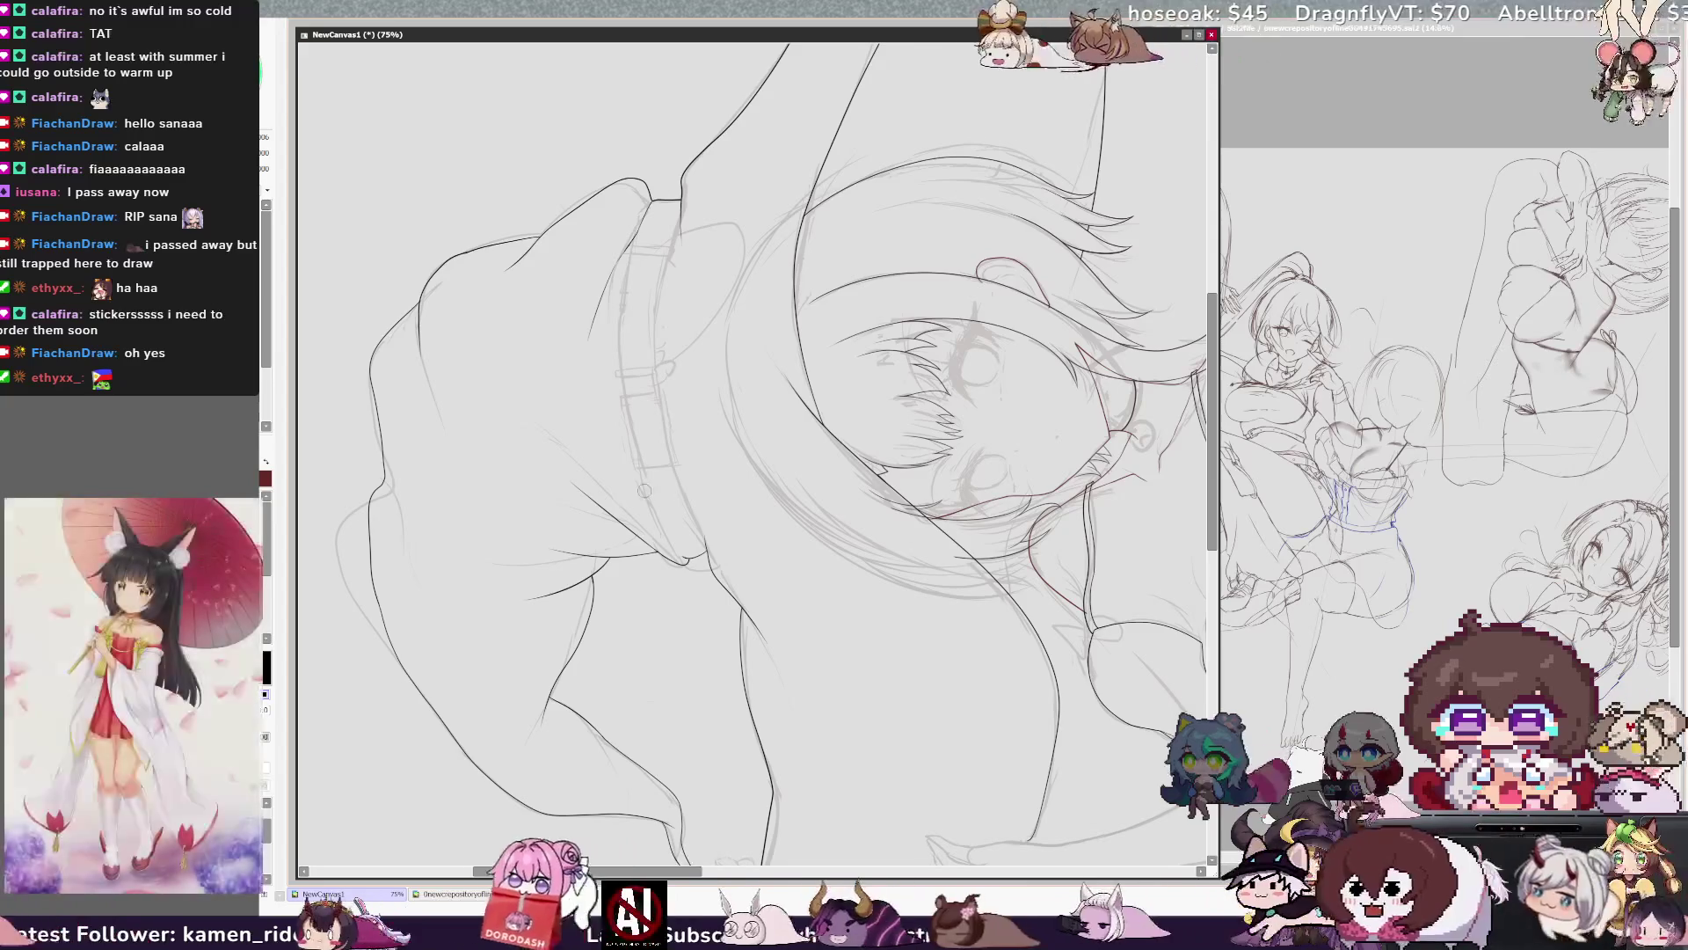
mouse_move(681, 189)
left_mouse_down()
mouse_move(649, 422)
mouse_move(732, 563)
left_mouse_up()
left_click_drag(633, 227, 610, 301)
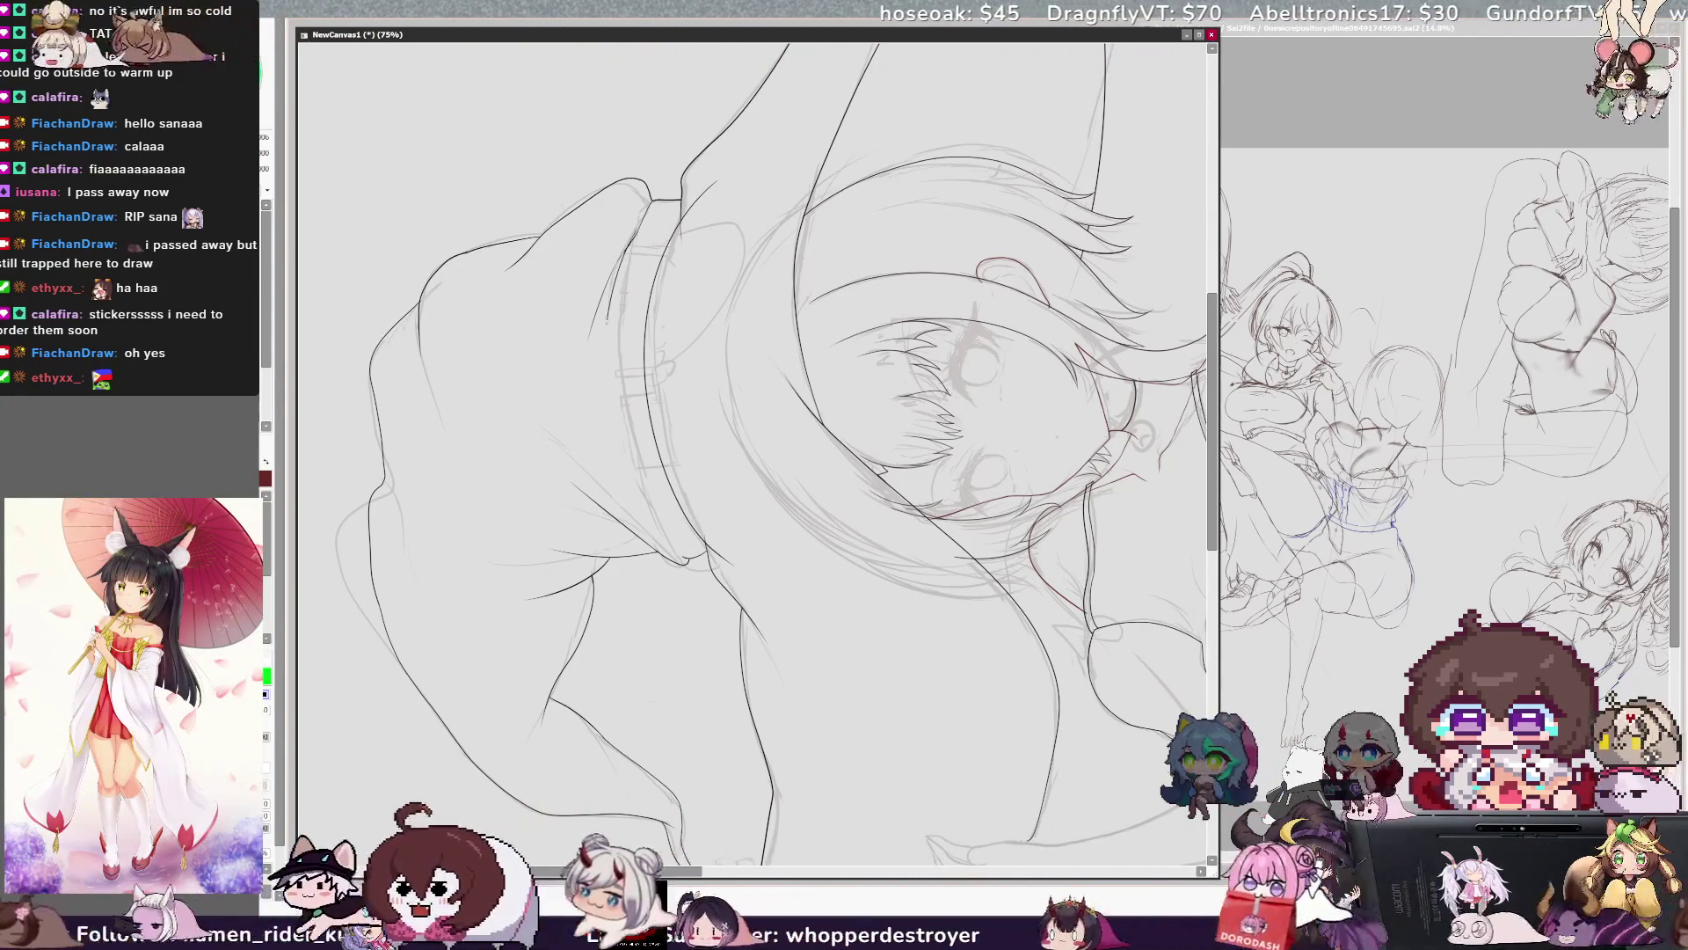
mouse_move(630, 235)
left_mouse_down()
mouse_move(607, 389)
mouse_move(679, 561)
left_mouse_up()
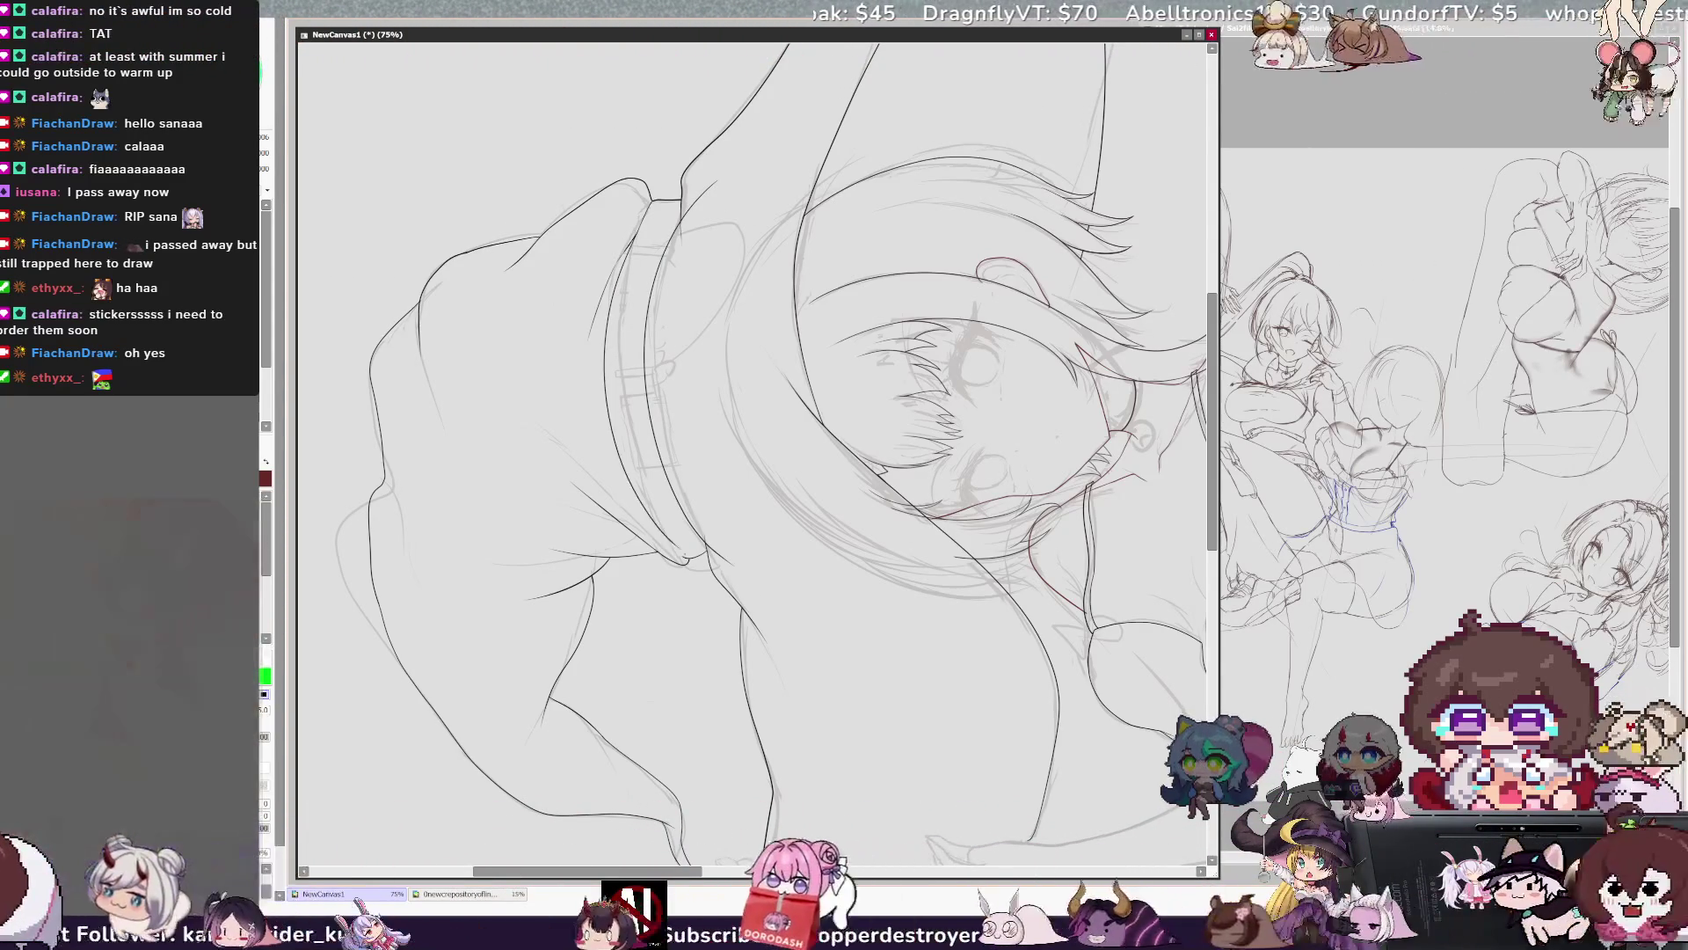
key("ctrl+z")
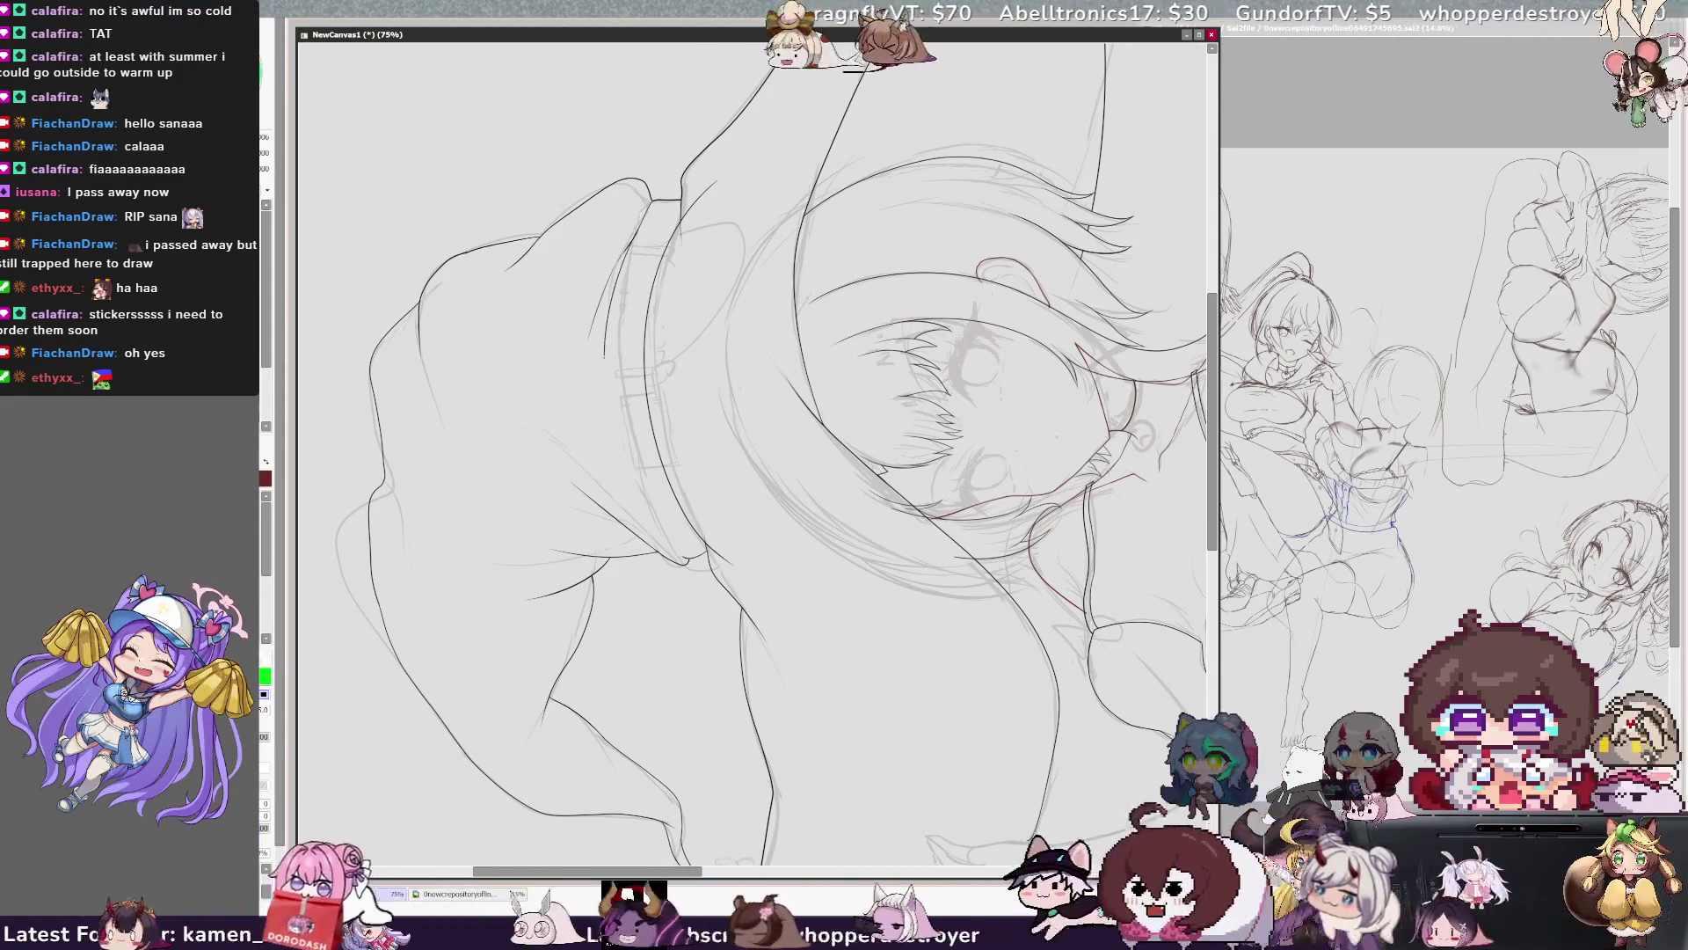
Zoom closer and ink the sleeve's left and inner edges, adjusting brush size and view rotation.
key("ctrl+plus")
key("ctrl+plus")
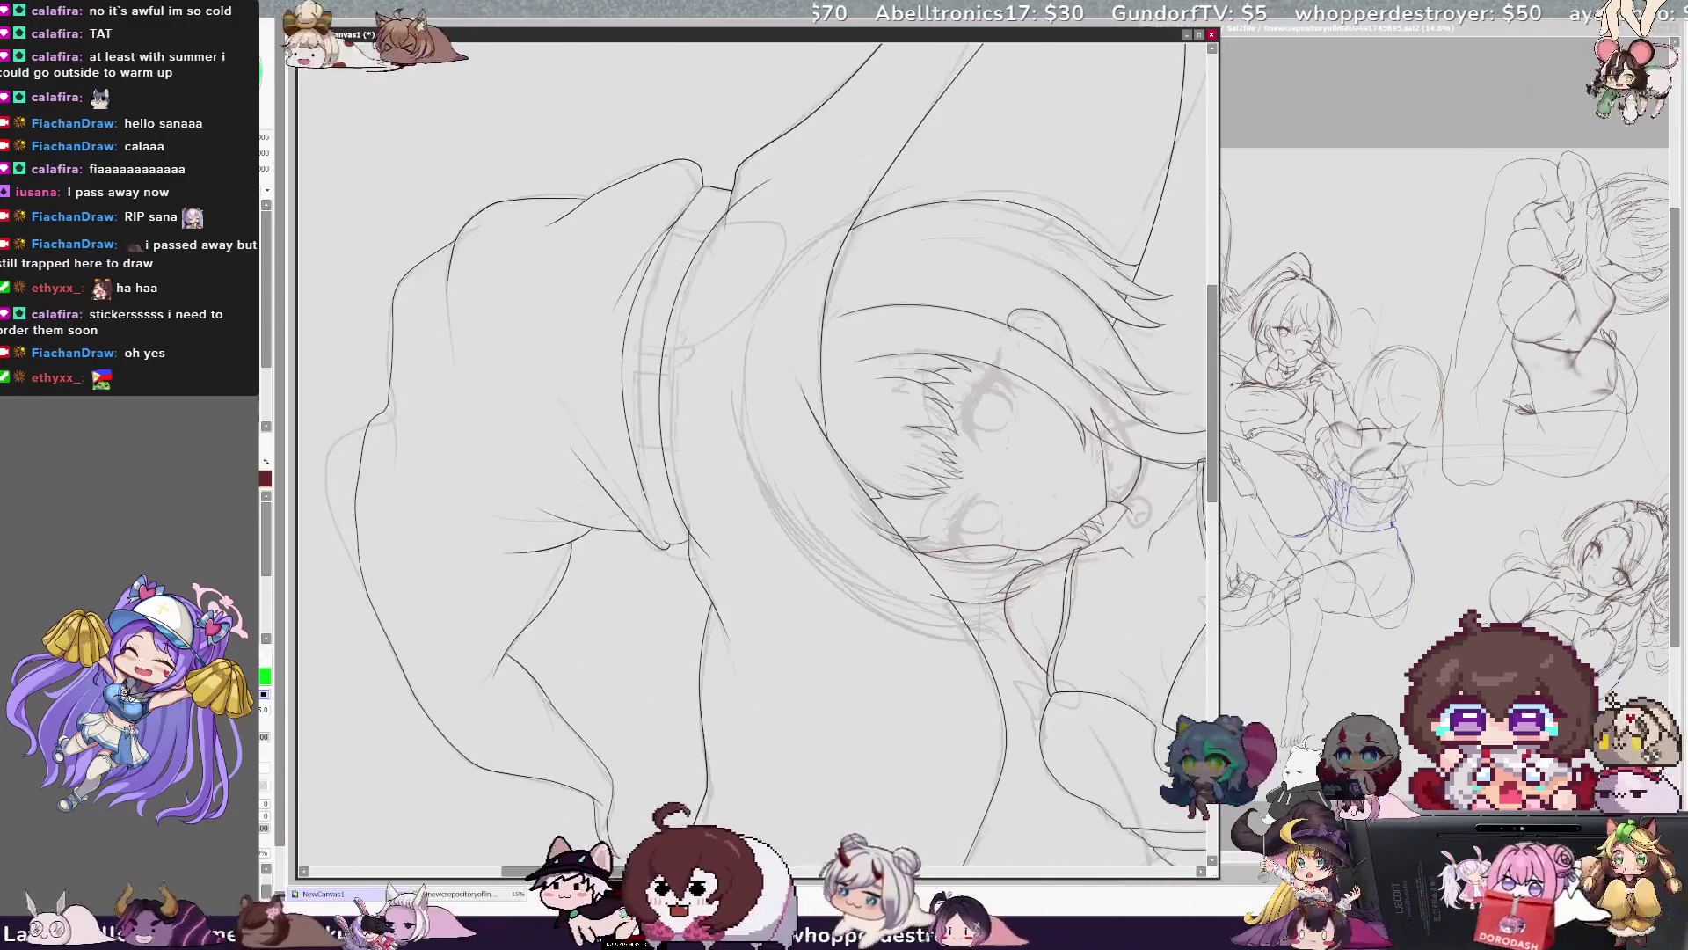
scroll(664, 269, "up", 3)
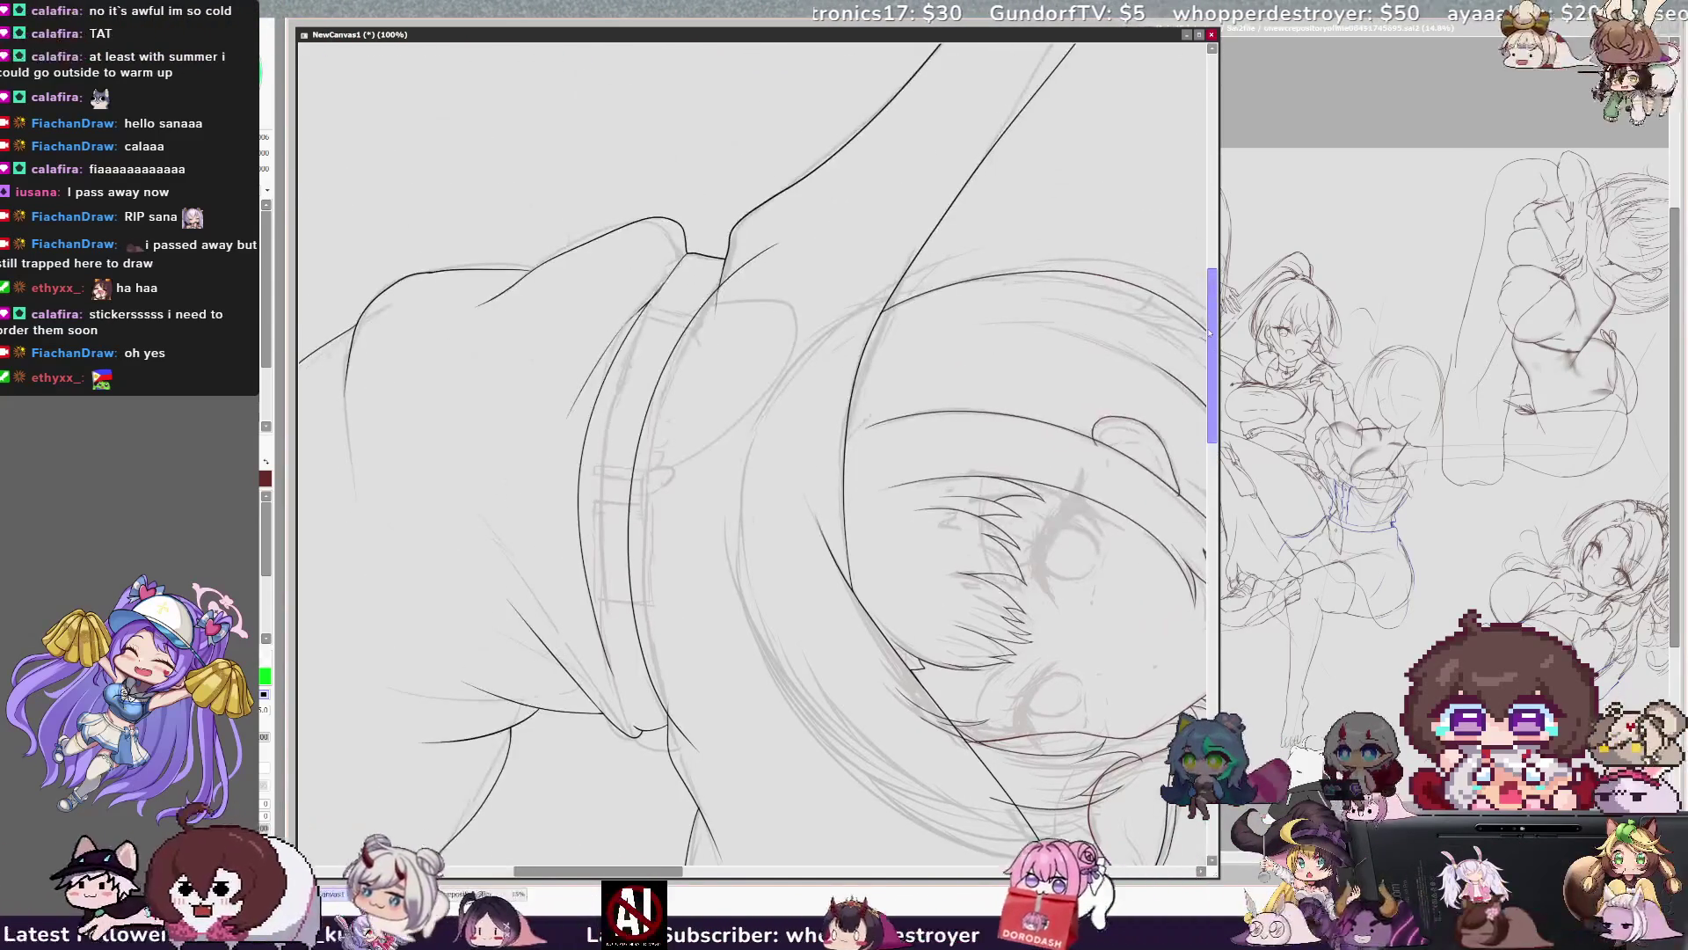
left_click_drag(685, 257, 620, 704)
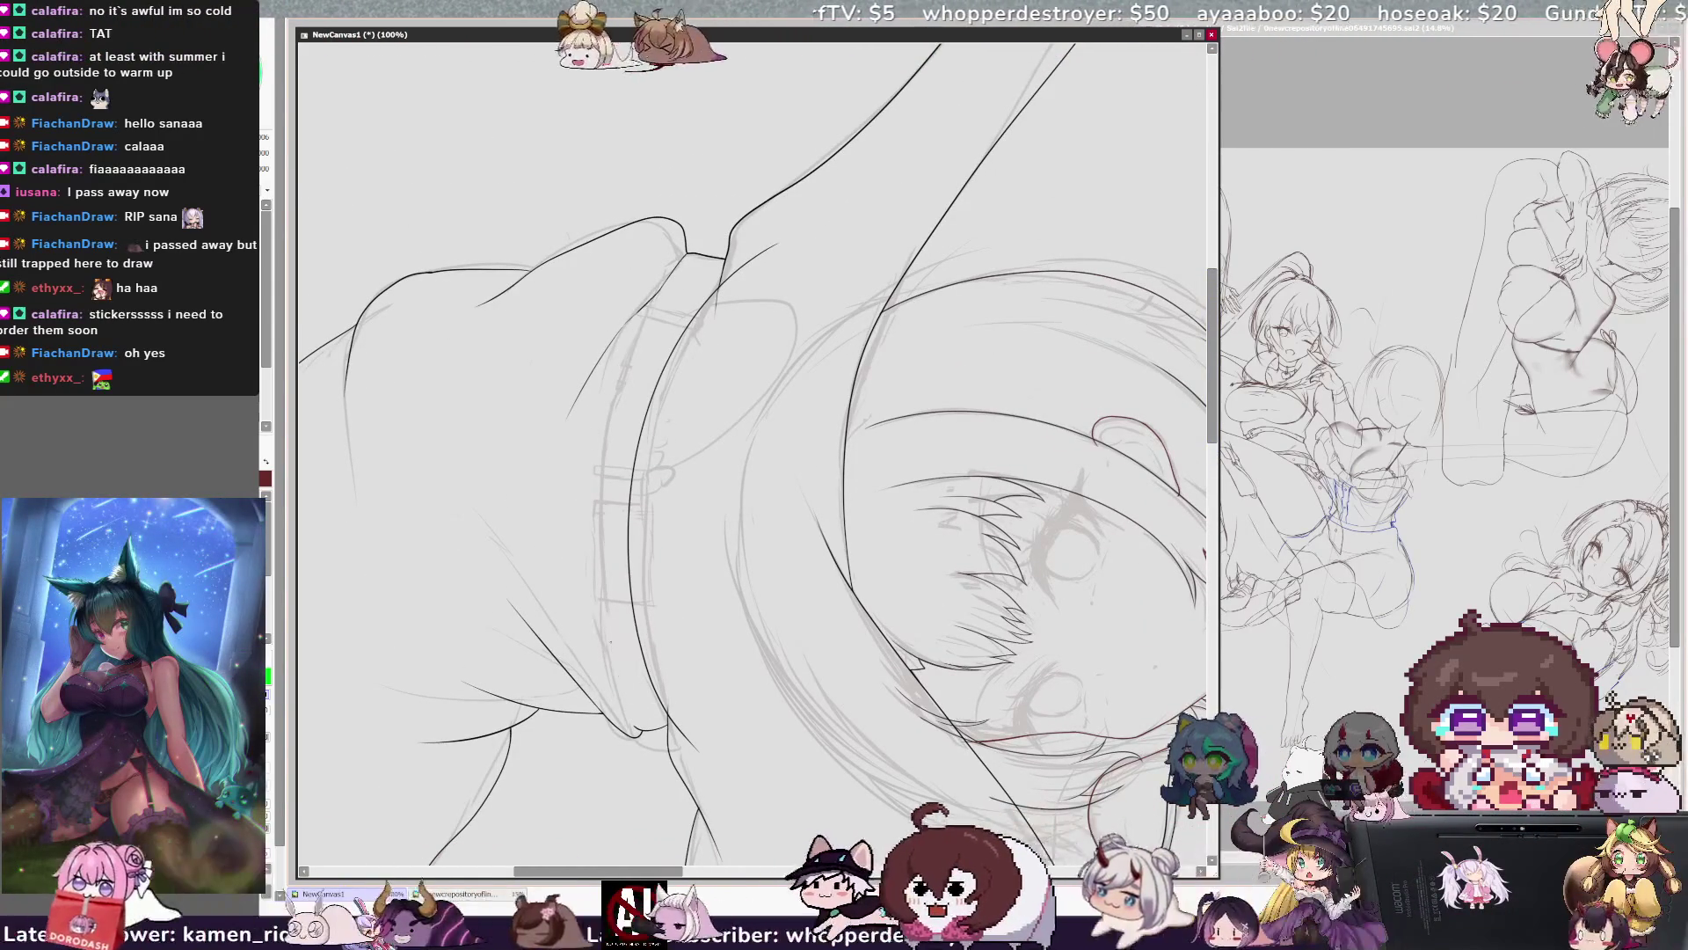
mouse_move(655, 298)
left_mouse_down()
mouse_move(582, 505)
mouse_move(605, 661)
left_mouse_up()
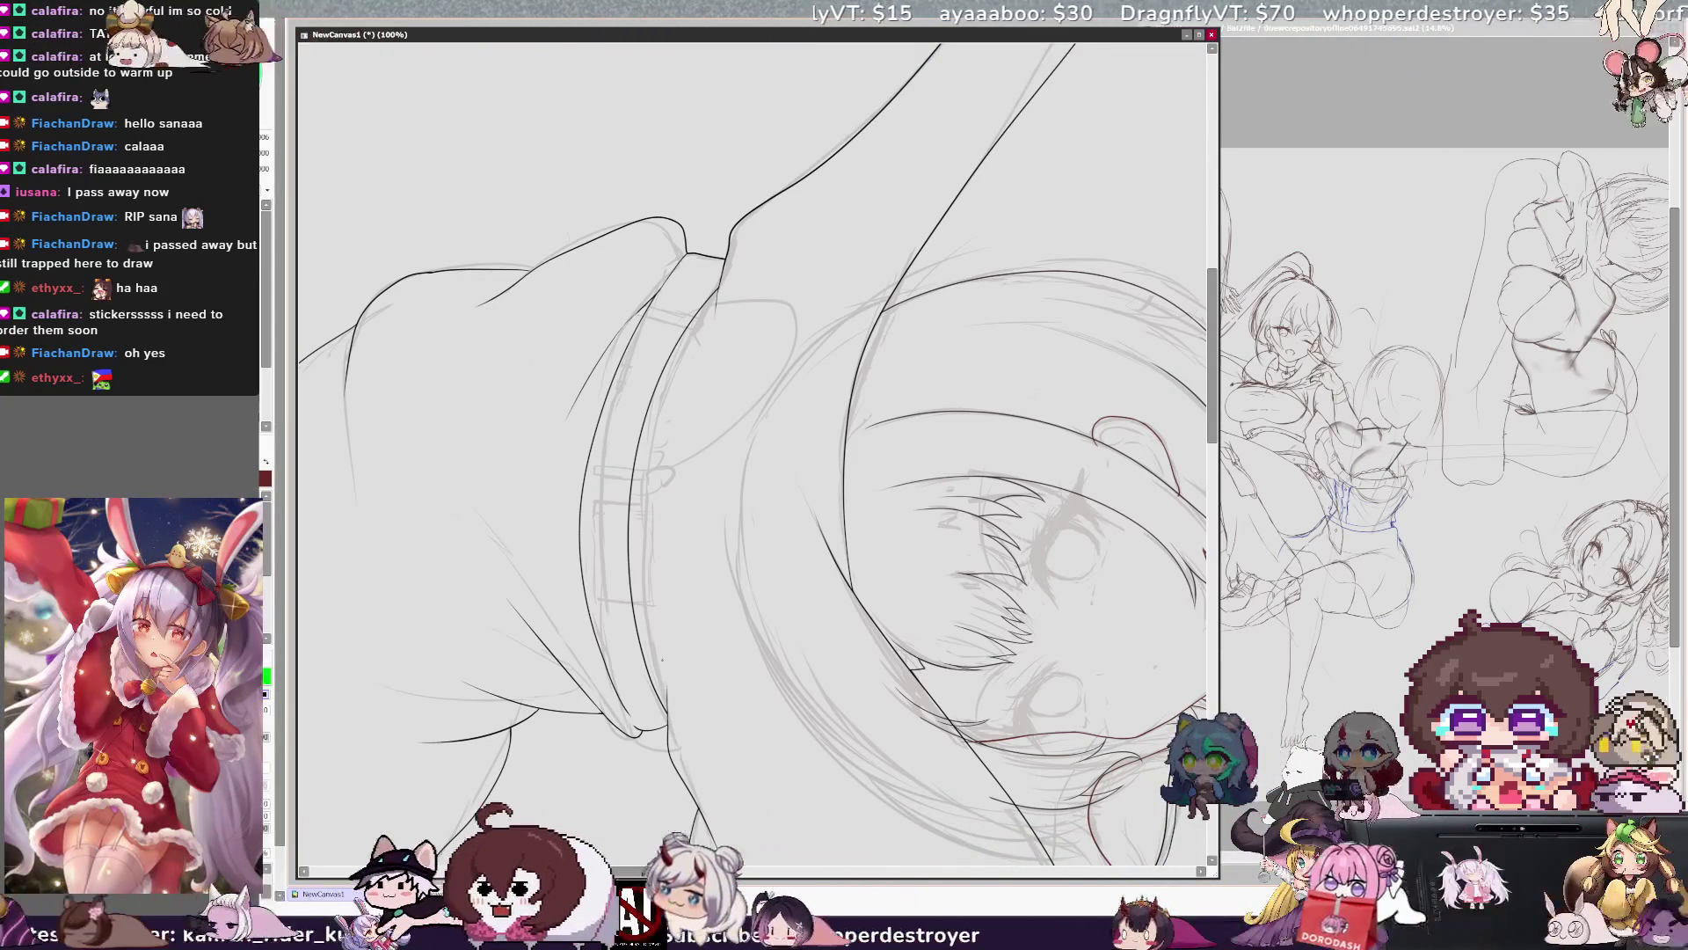
key("End")
key("End")
key("End")
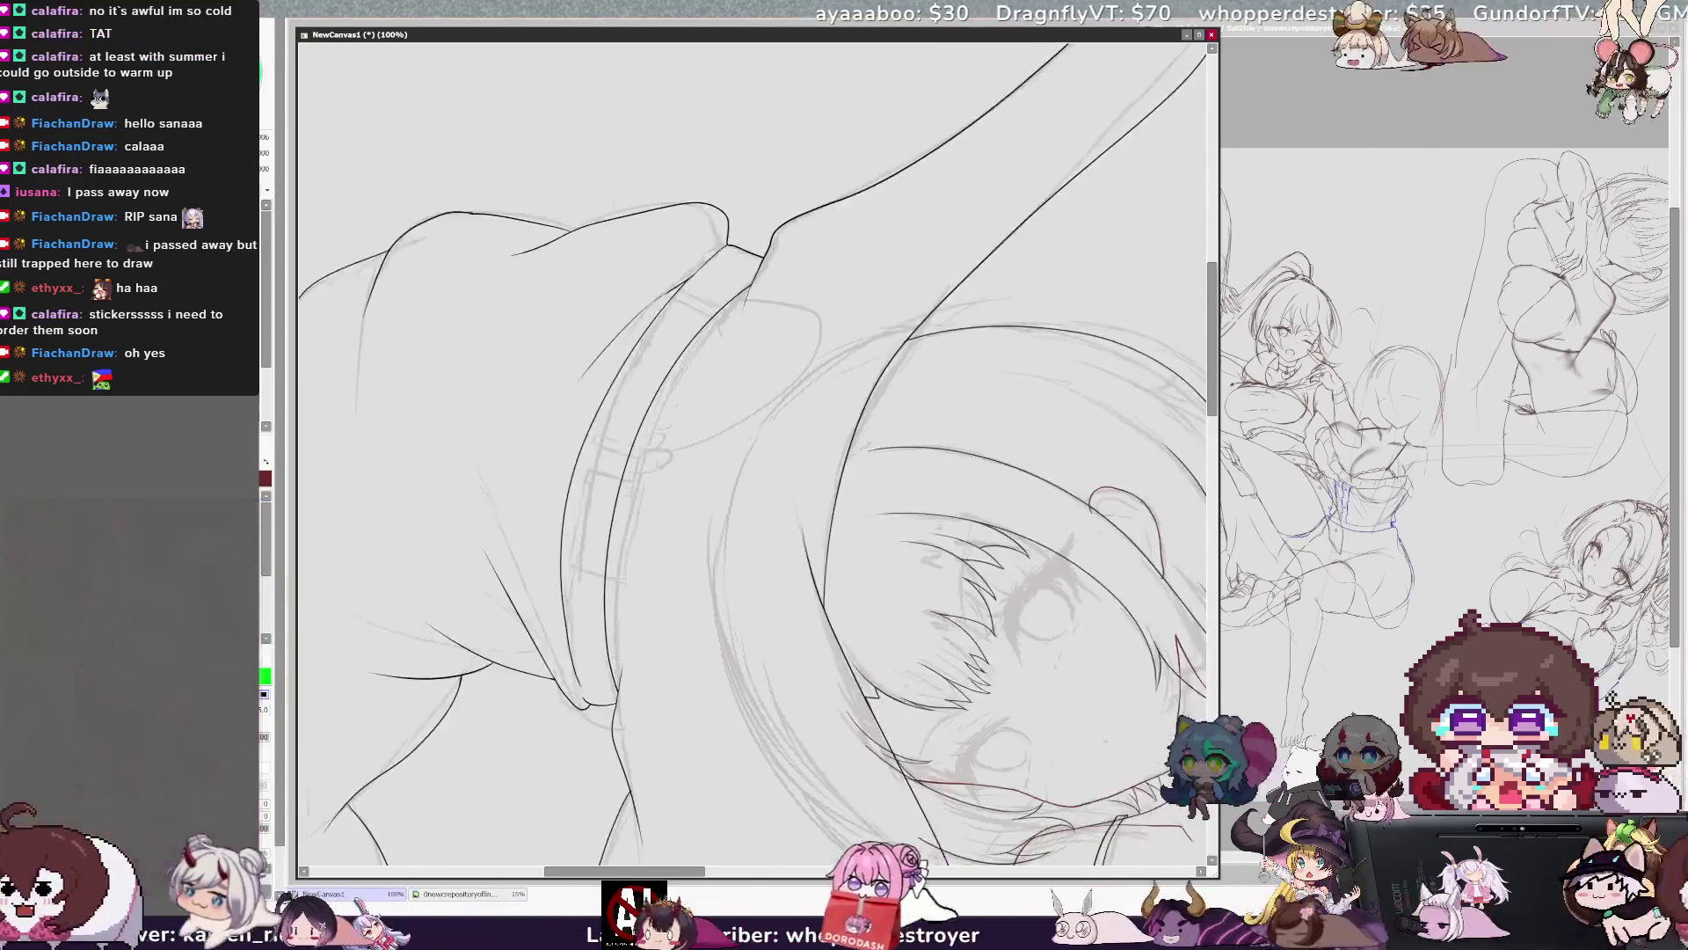
key("Delete")
key("Delete")
key("Delete")
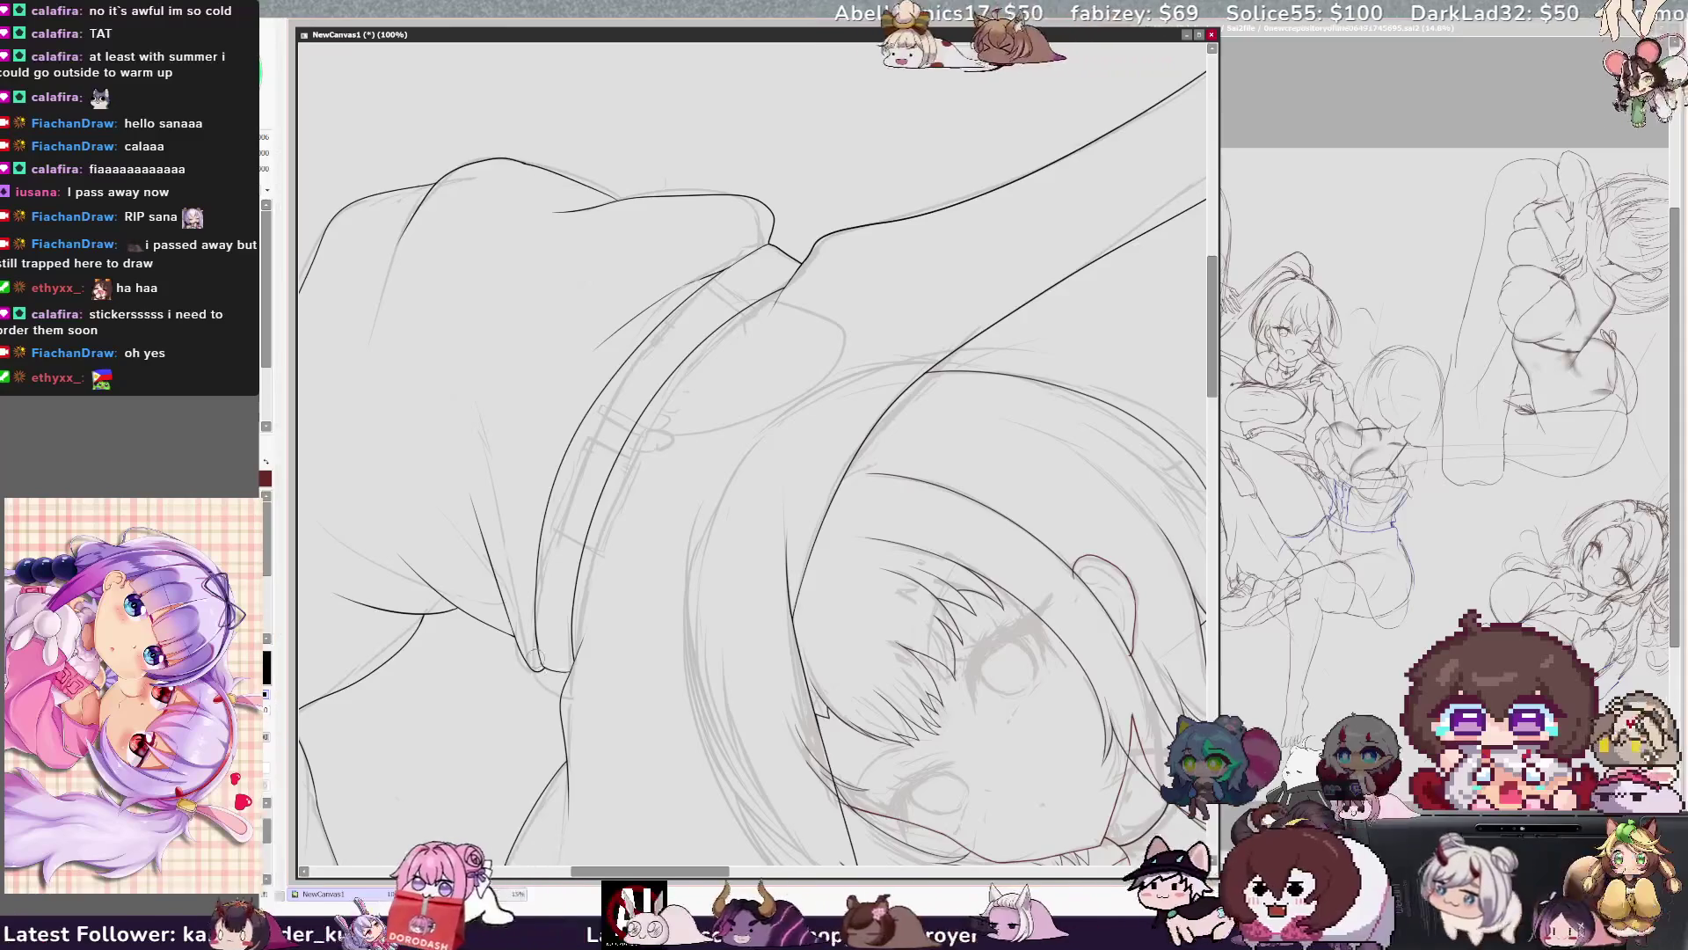
key("bracketright")
key("bracketright")
key("bracketright")
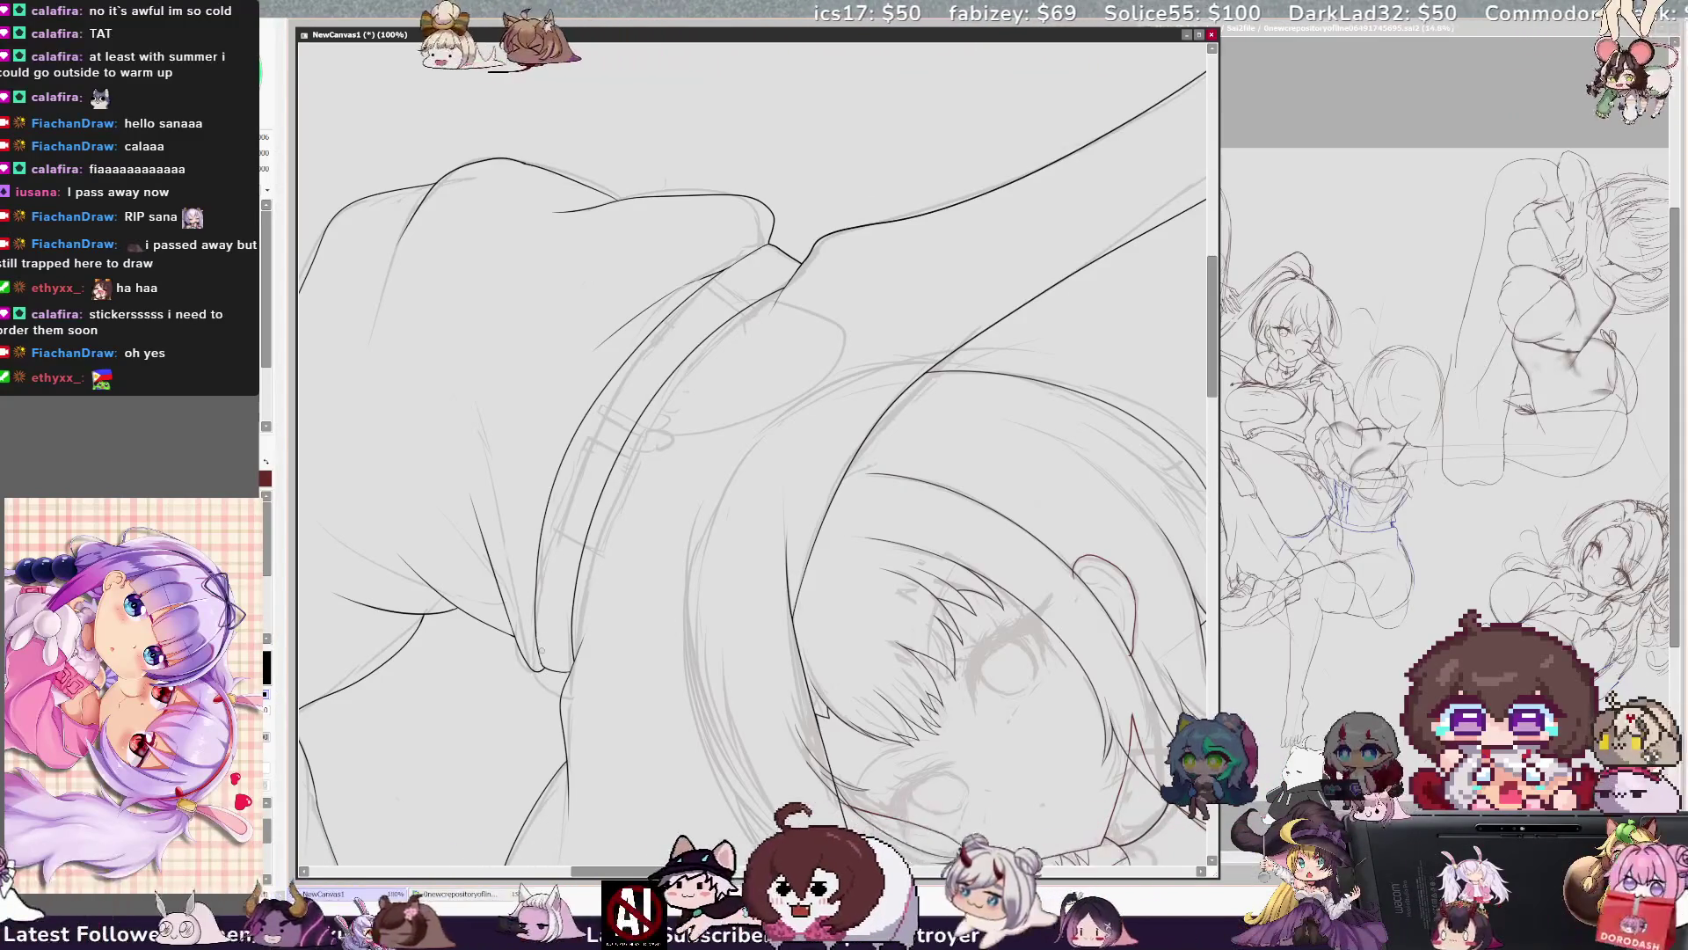
key("bracketleft")
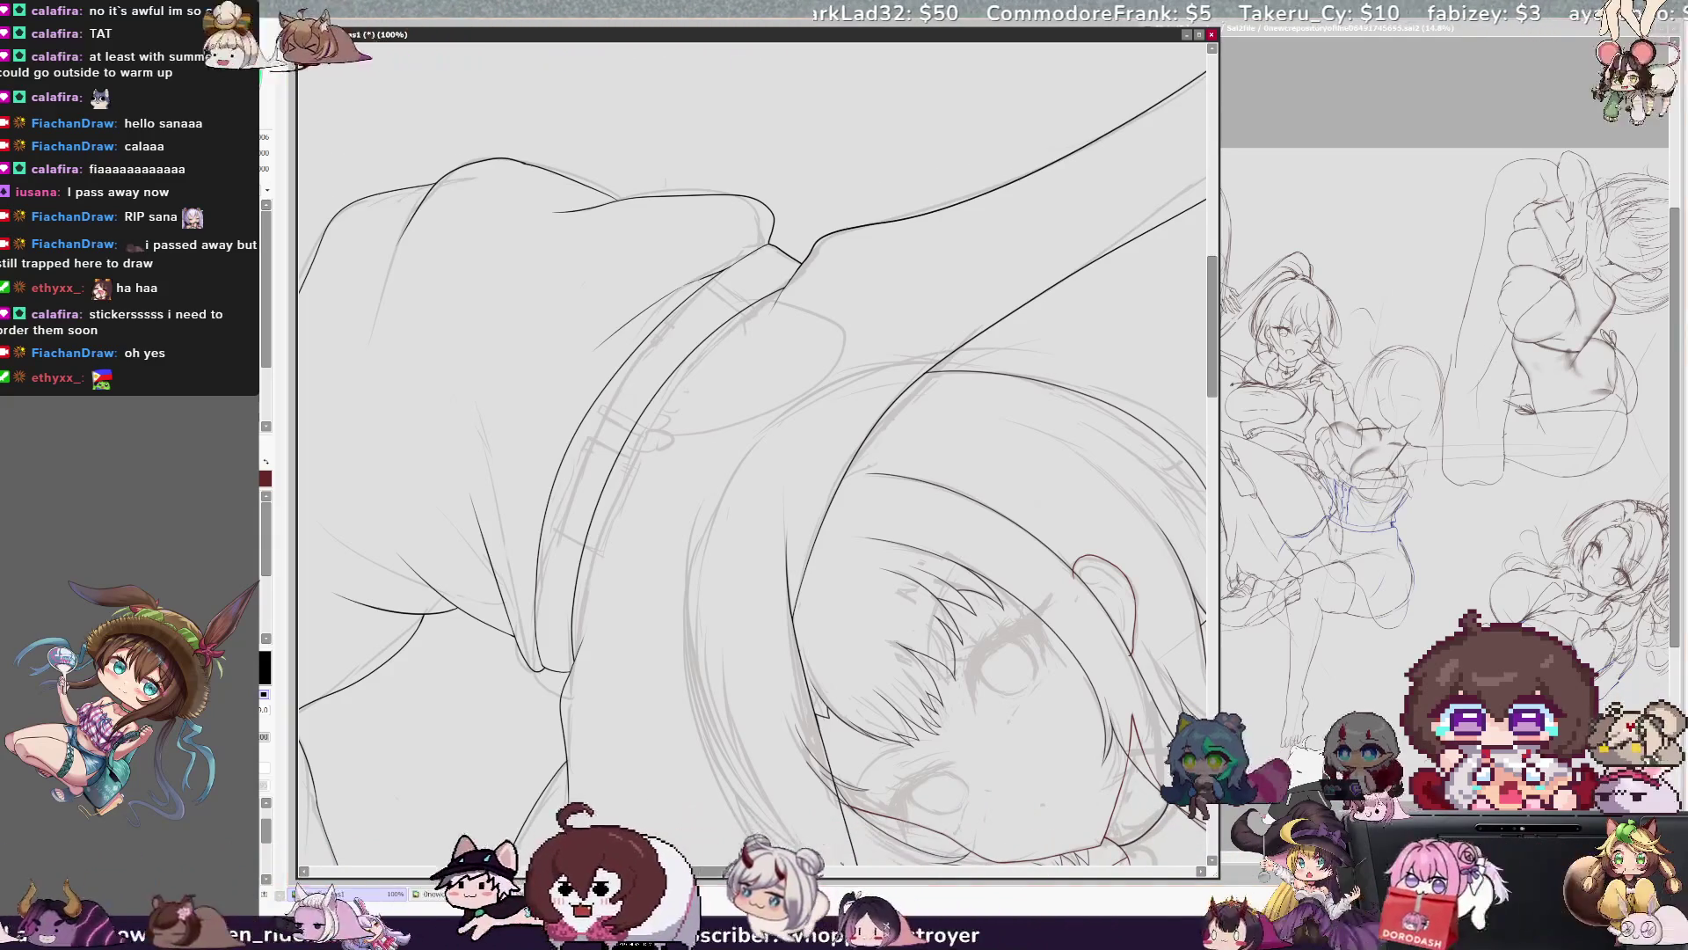
key("Home")
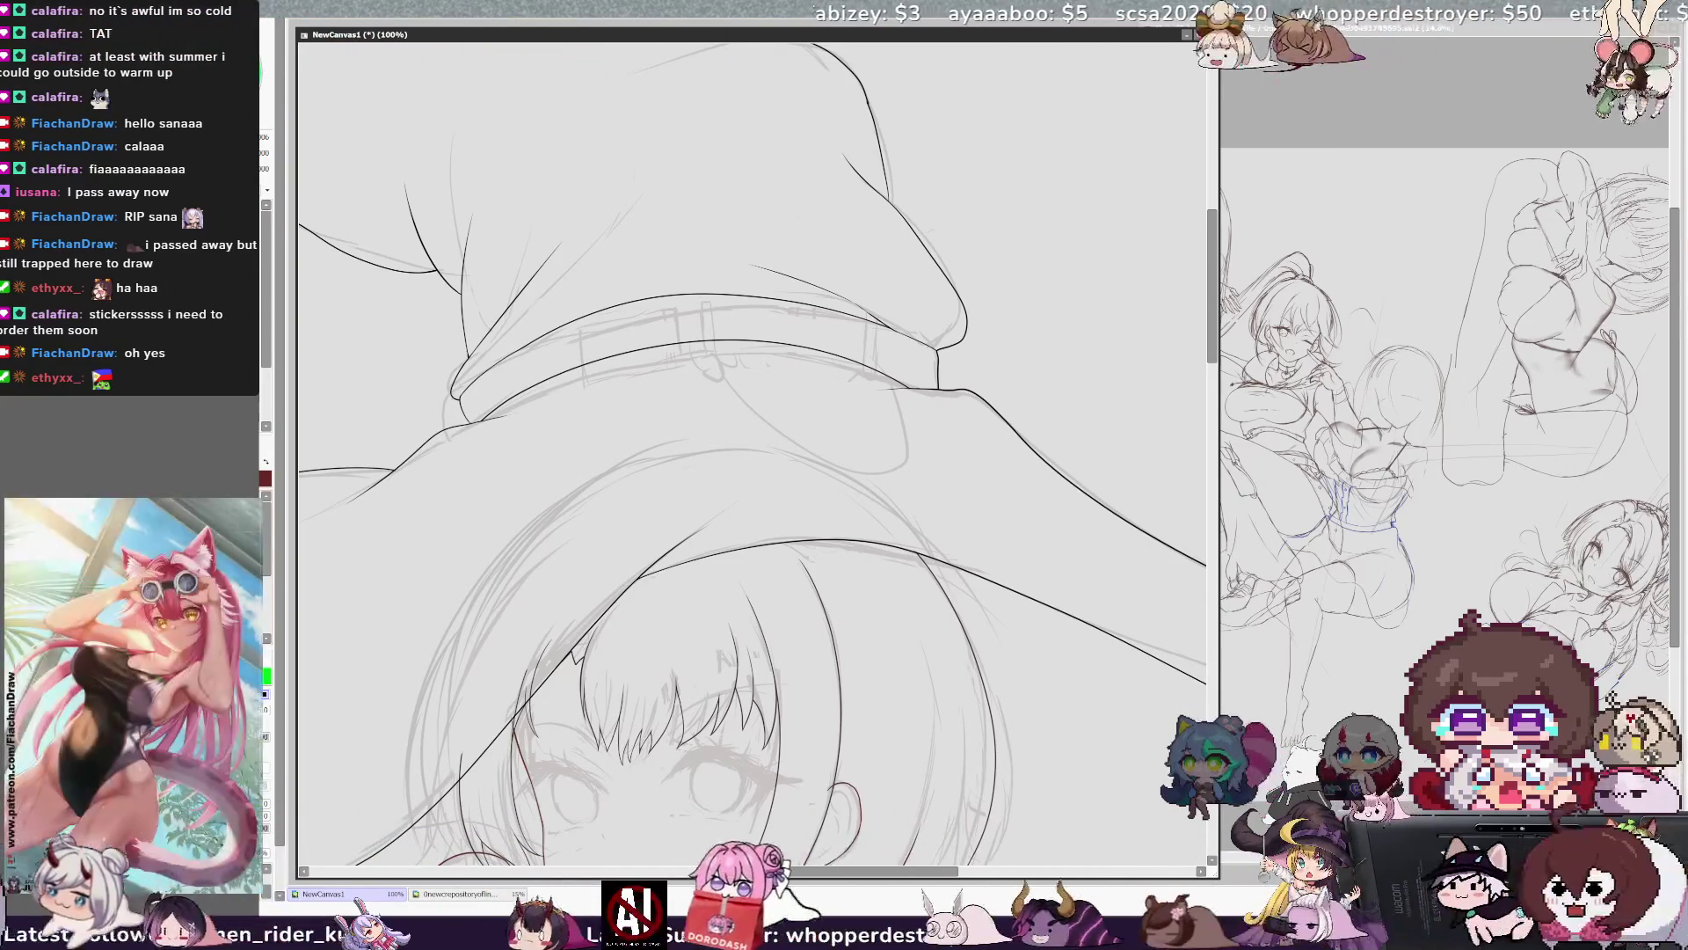
At 150% with the view mirrored, ink the belt loop's two short vertical lines, redoing bad strokes.
key("ctrl+plus")
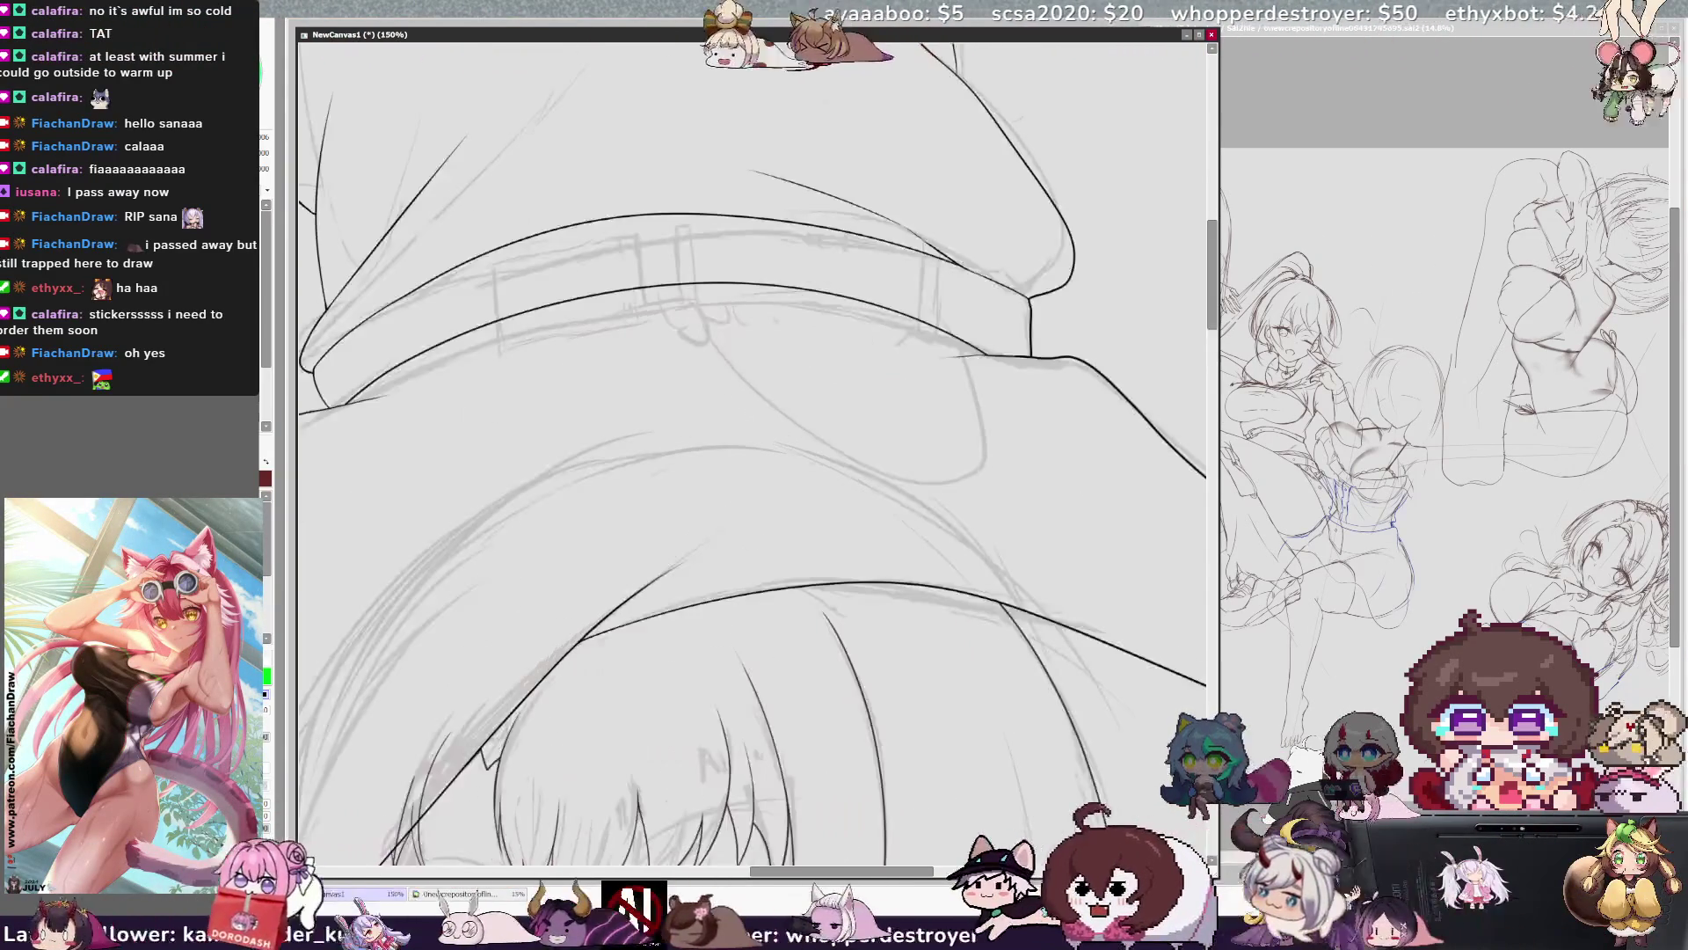
scroll(751, 453, "up", 3)
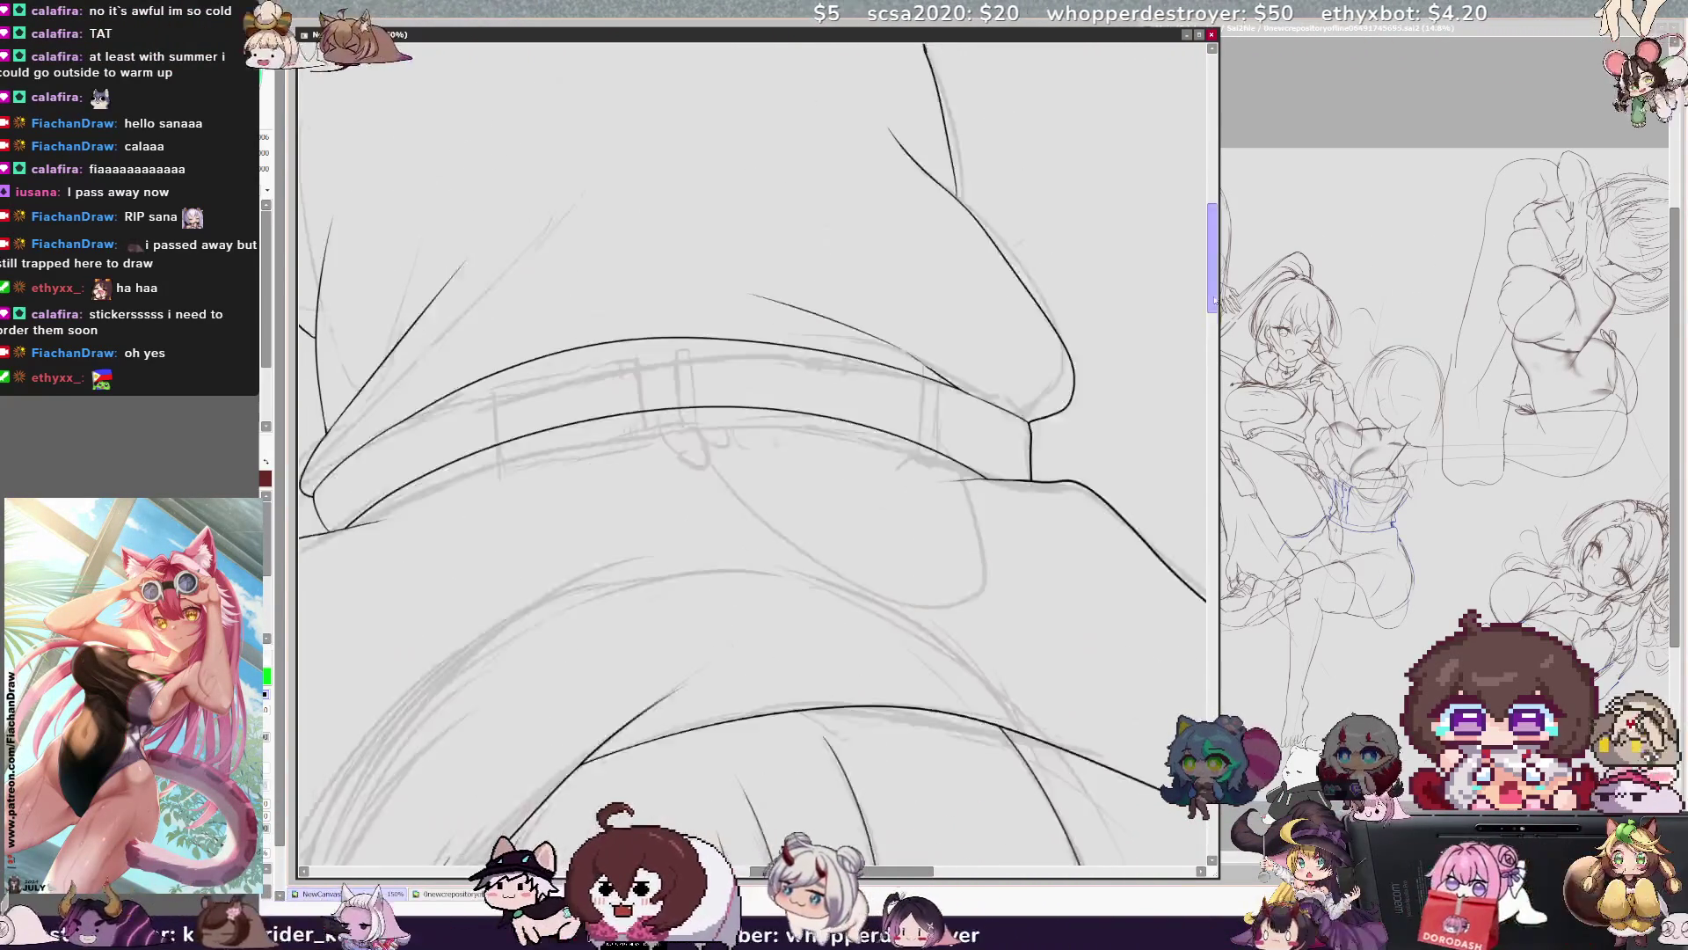
left_click_drag(880, 872, 852, 877)
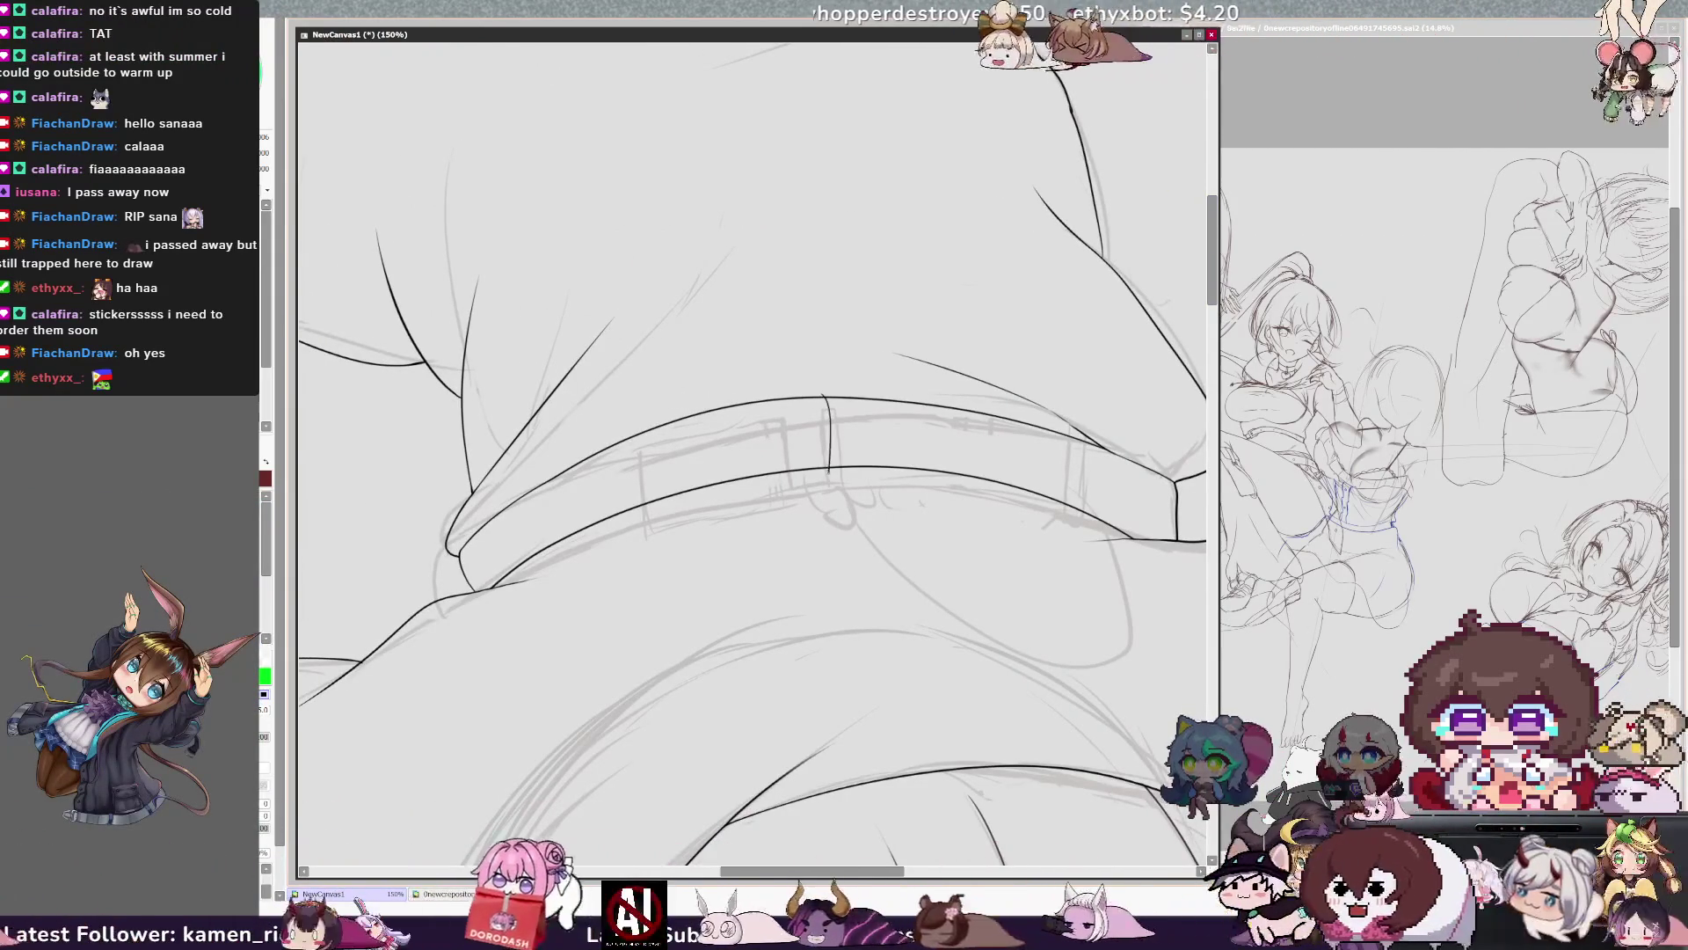
key("h")
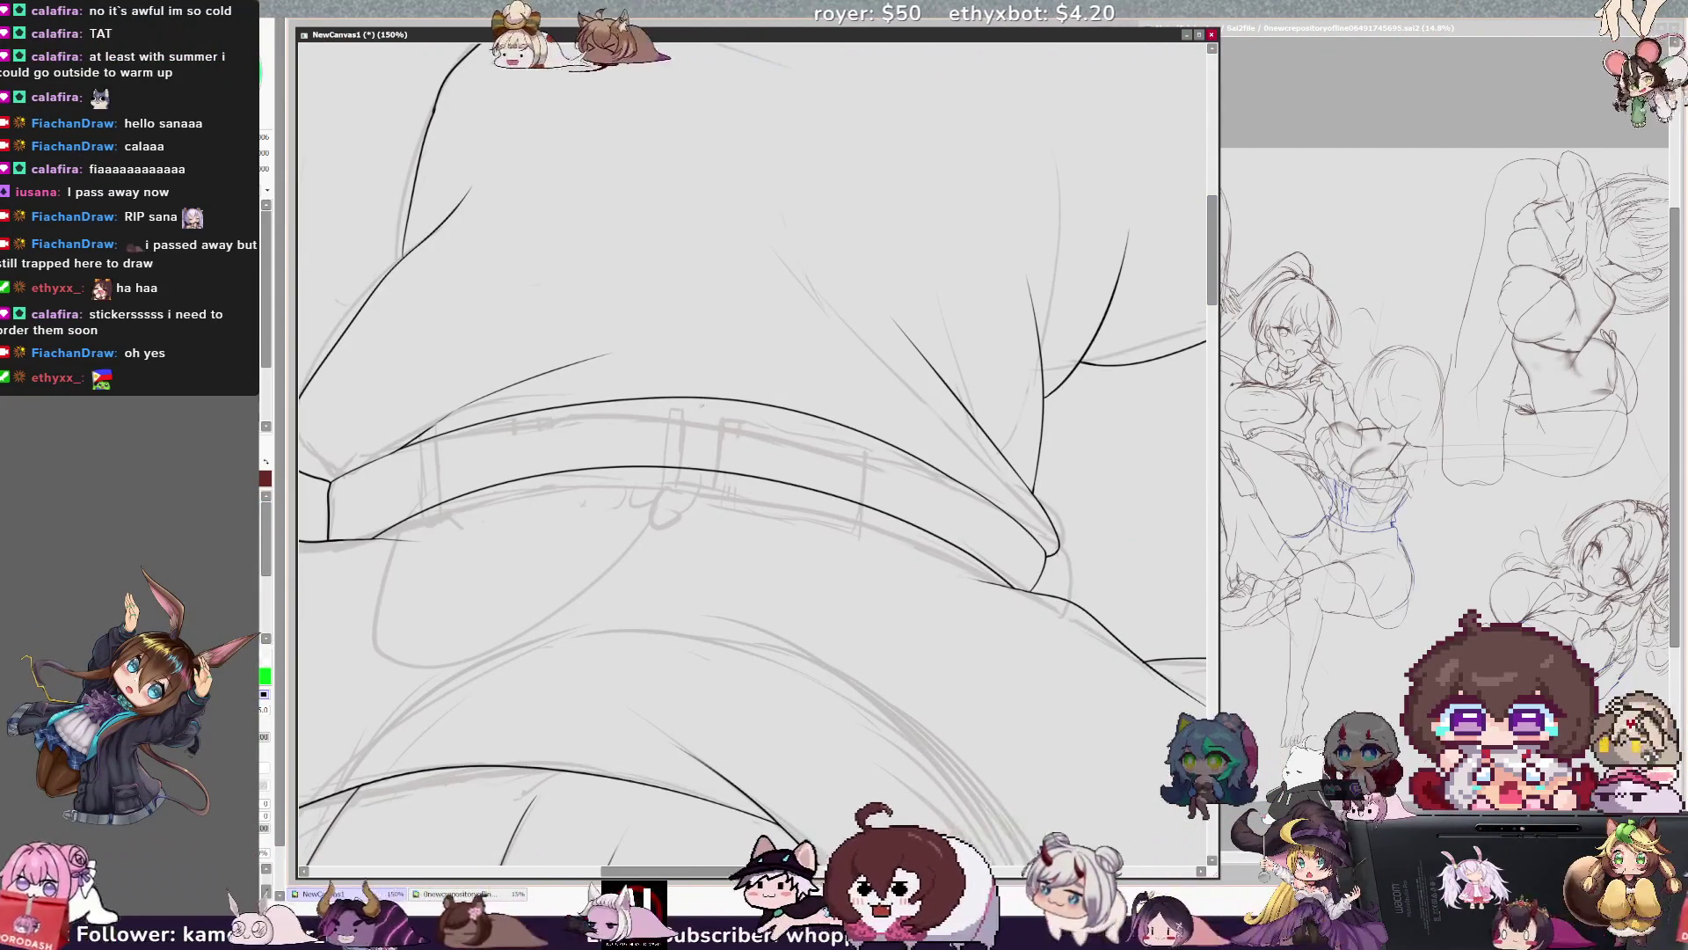
left_click_drag(695, 392, 683, 475)
left_click_drag(706, 390, 685, 475)
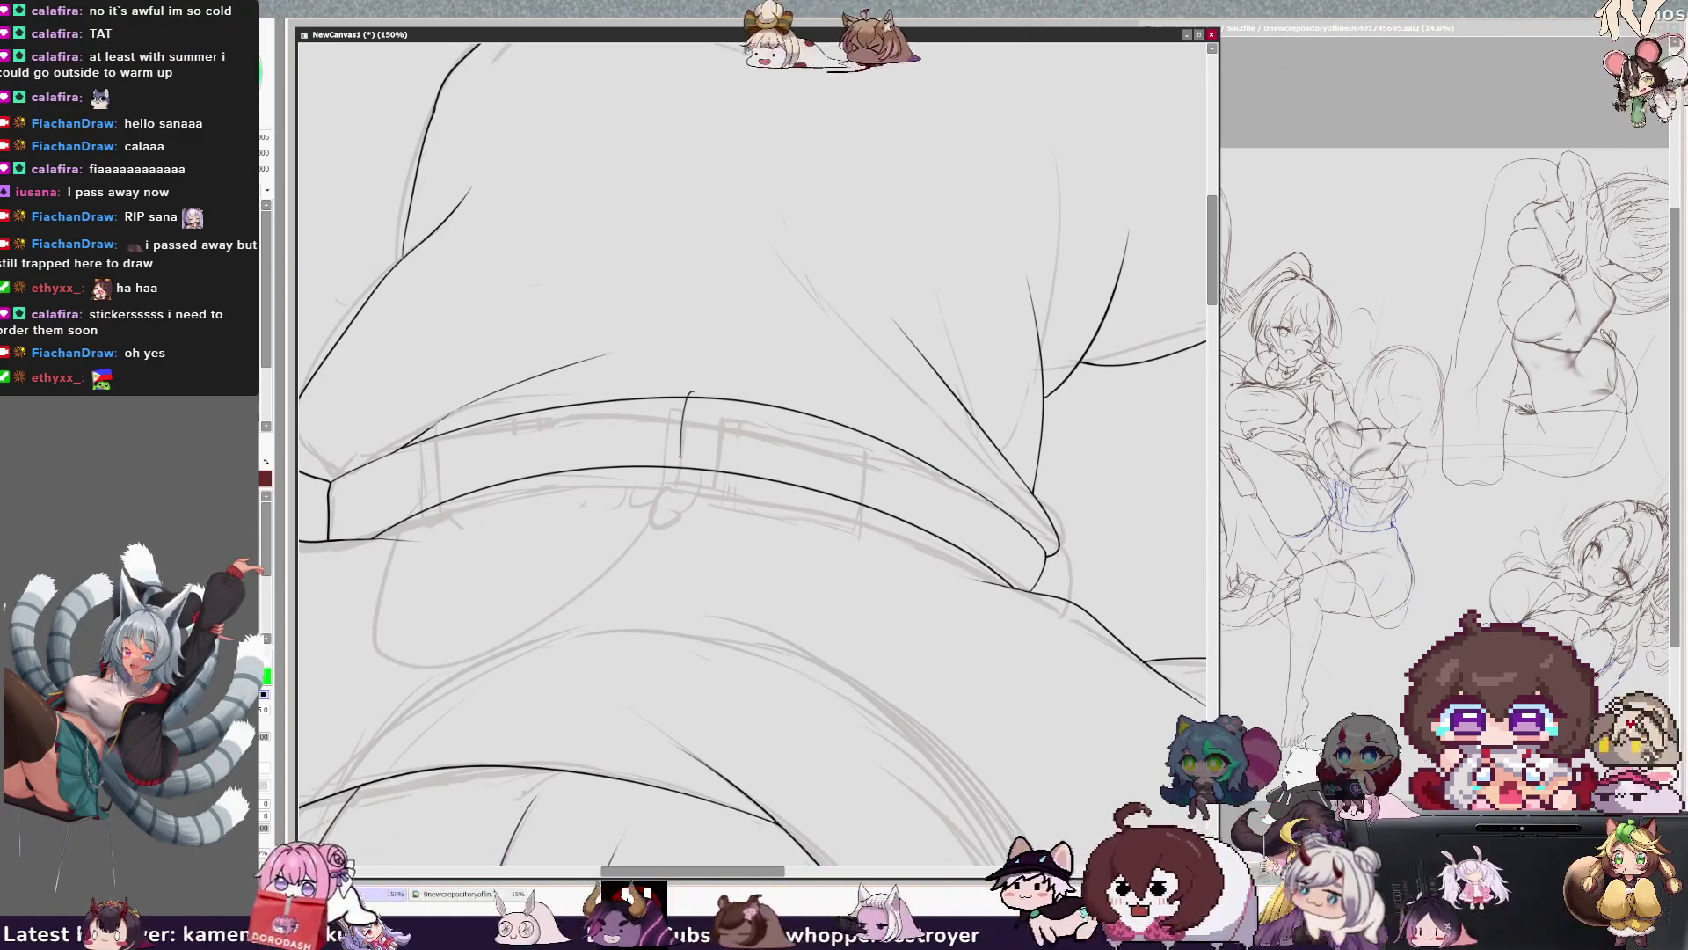
left_click_drag(695, 475, 704, 393)
key("ctrl+z")
left_click_drag(691, 472, 692, 445)
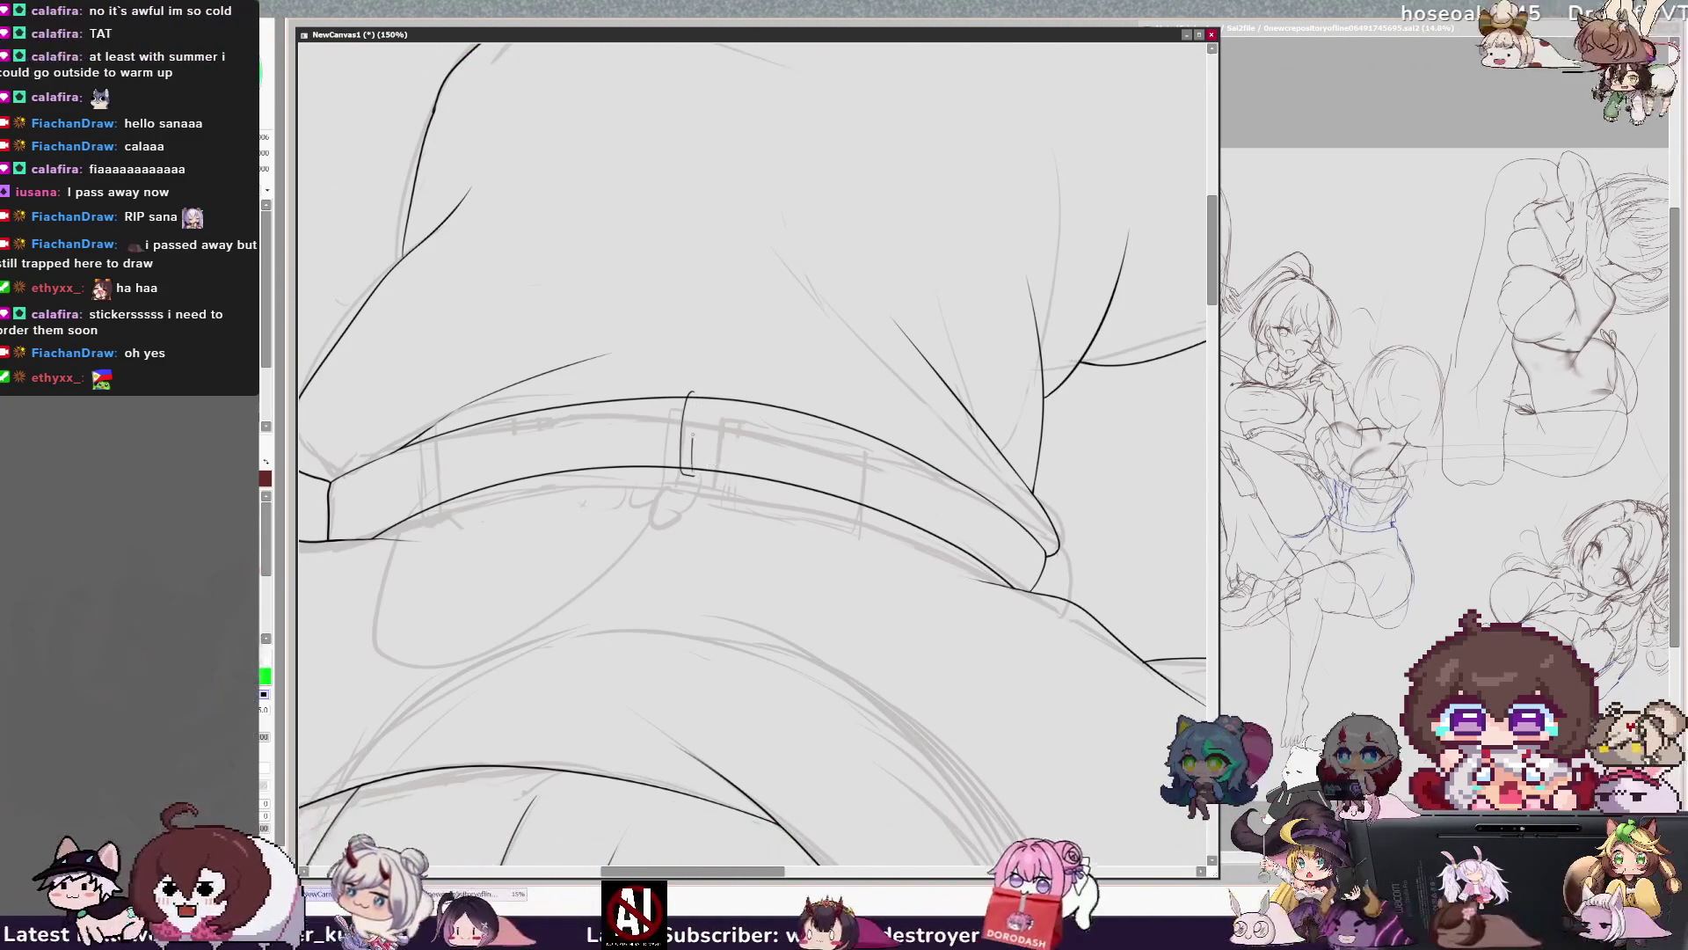
key("ctrl+z")
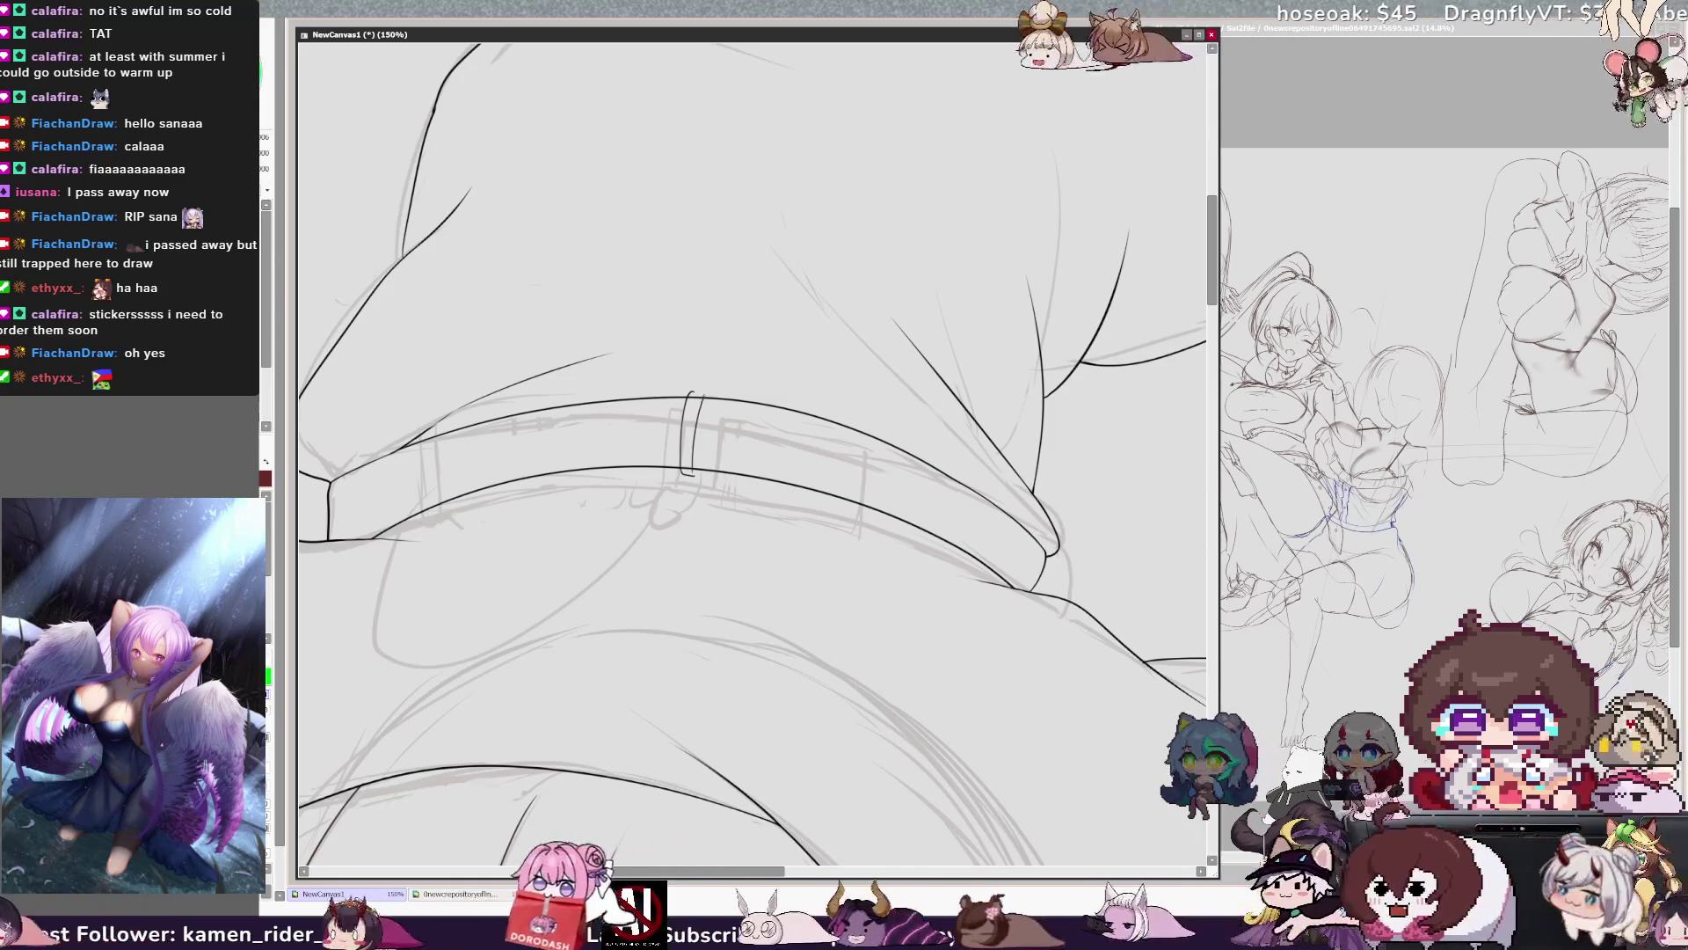
left_click_drag(693, 437, 695, 474)
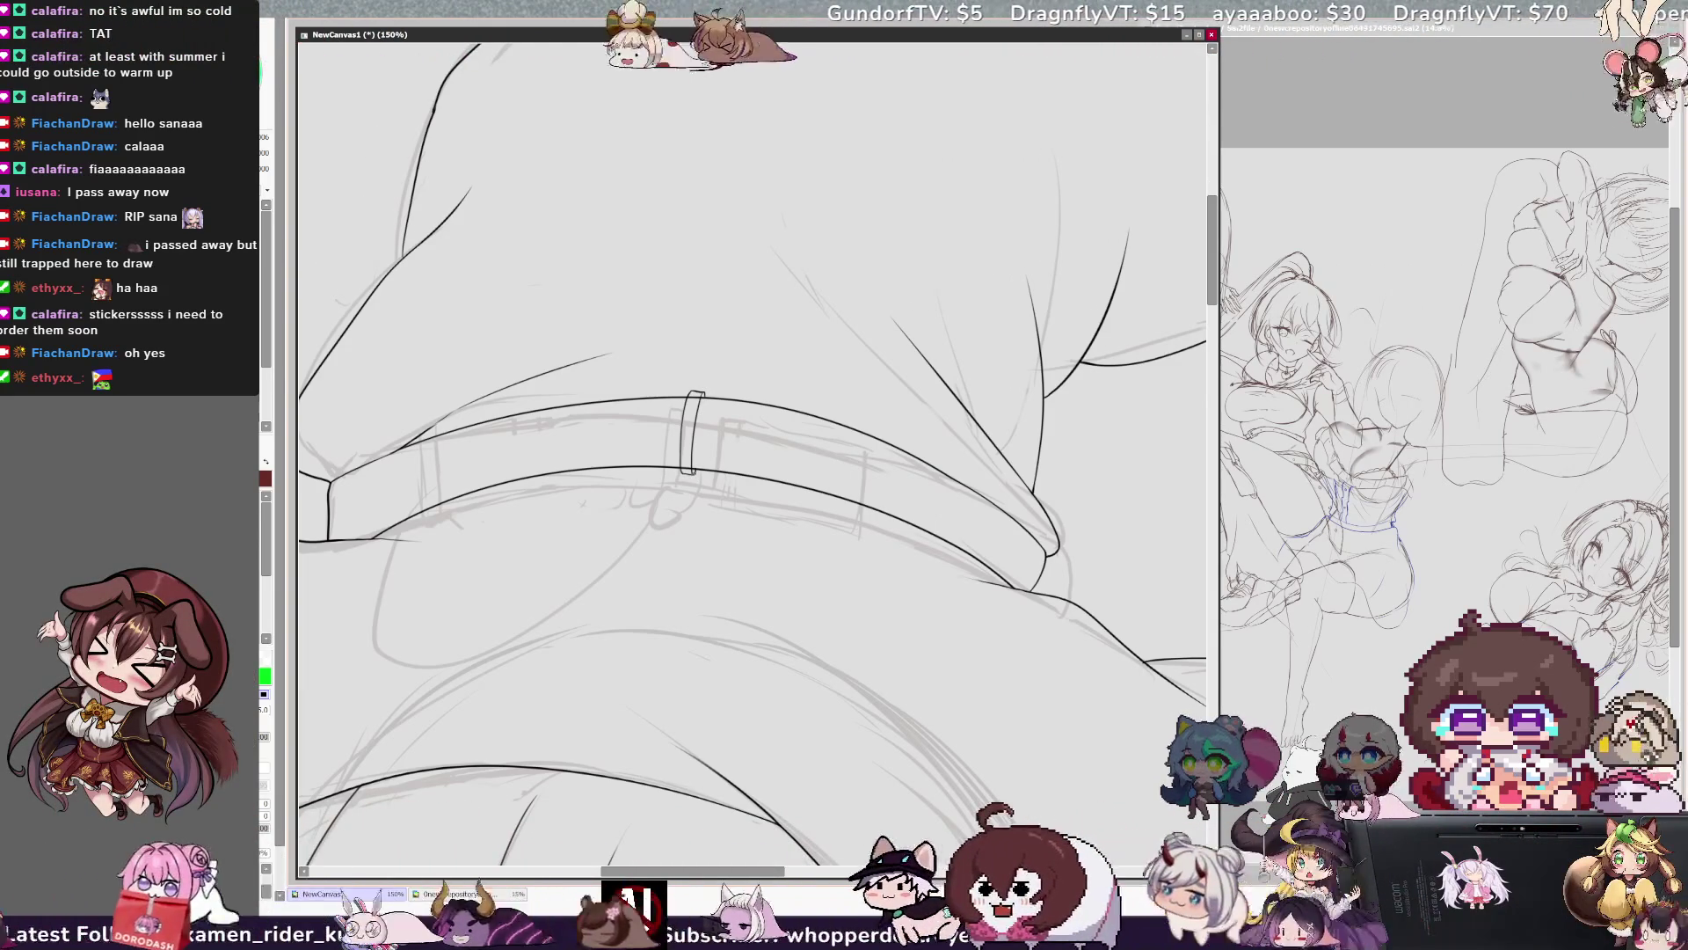
Redraw the short line at the belt's left end straighter and longer.
left_click_drag(628, 343, 749, 343)
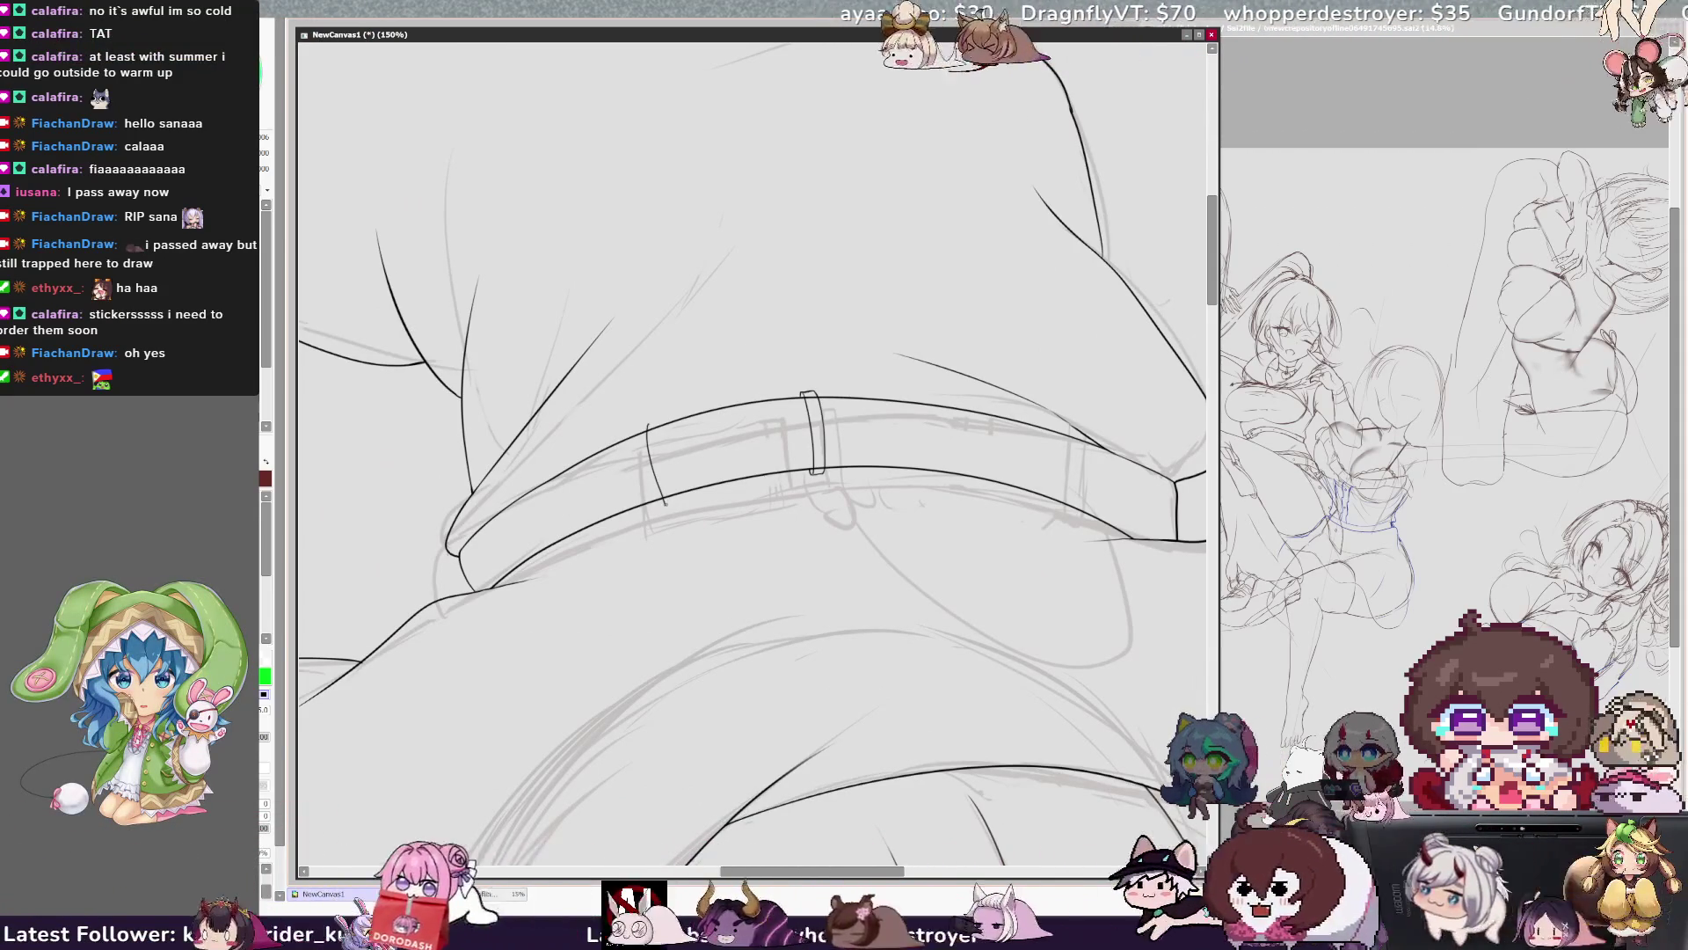
key("ctrl+z")
left_click_drag(645, 429, 660, 501)
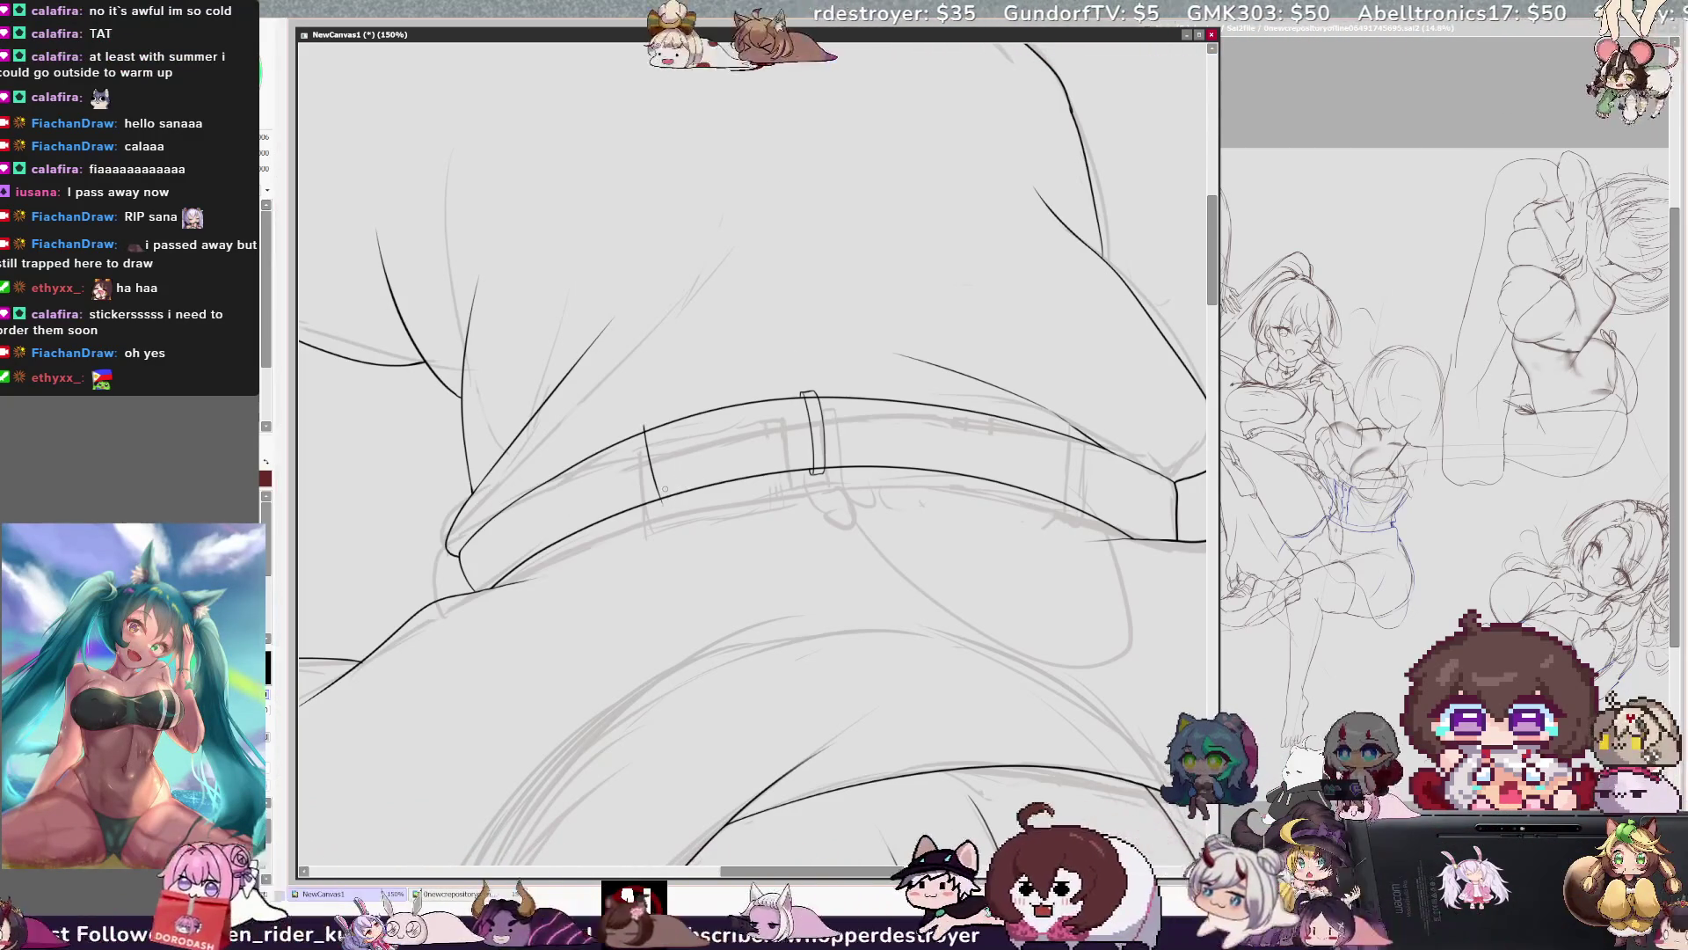
left_click_drag(646, 429, 661, 507)
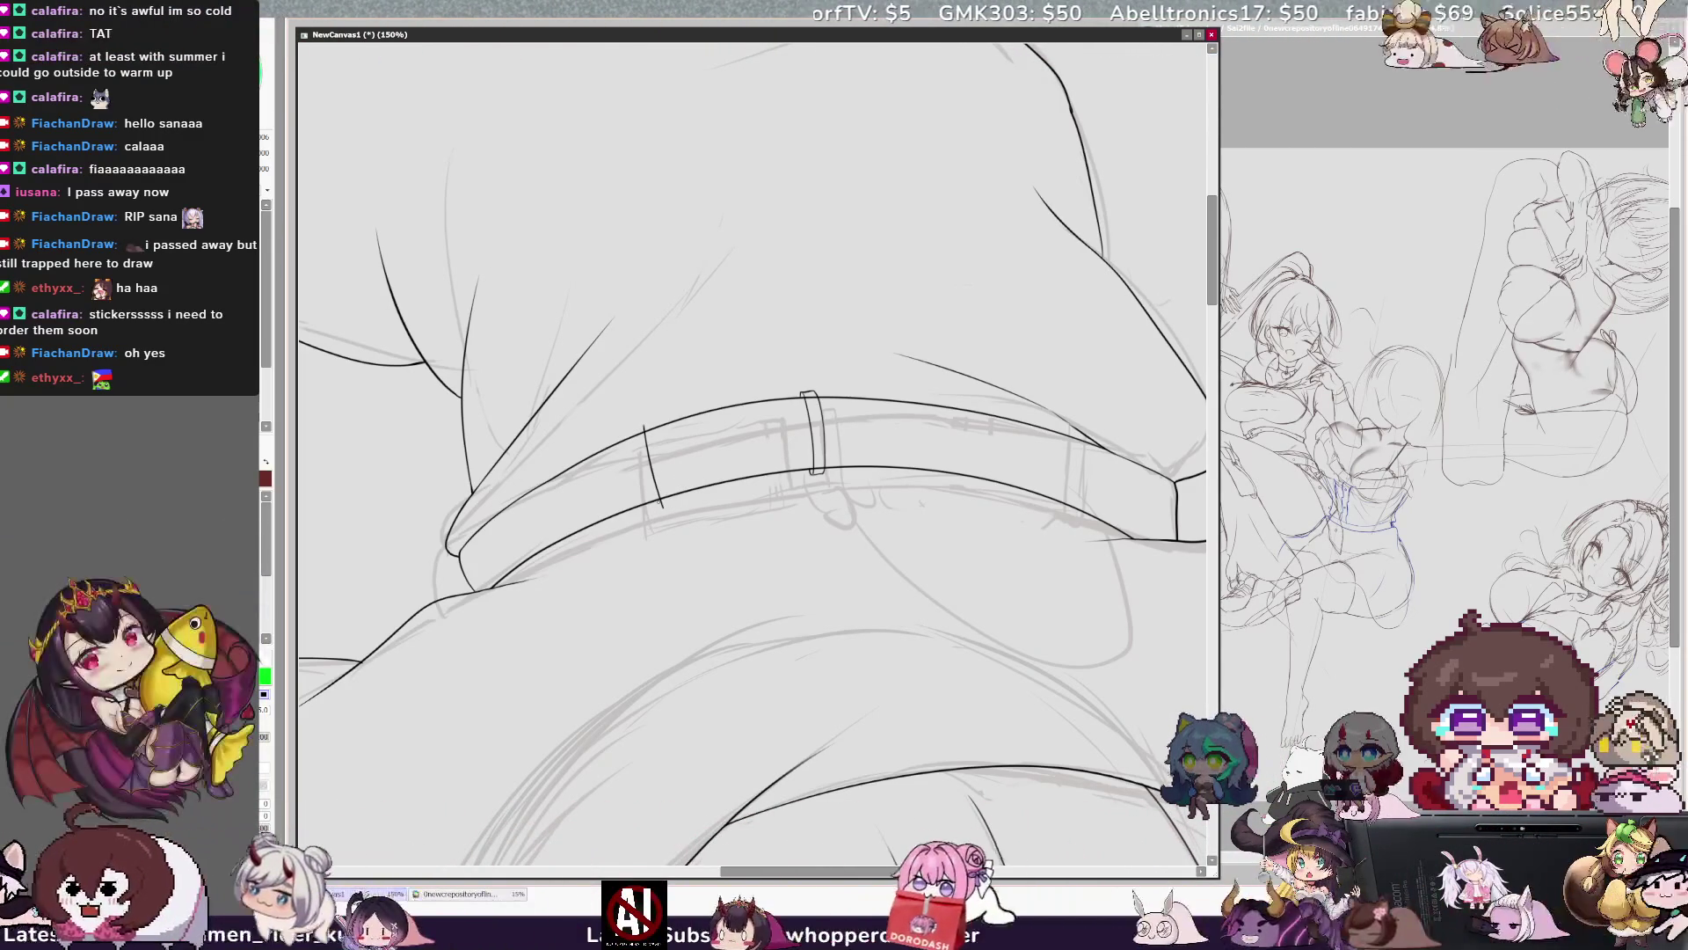
key("Delete")
key("Delete")
key("Delete")
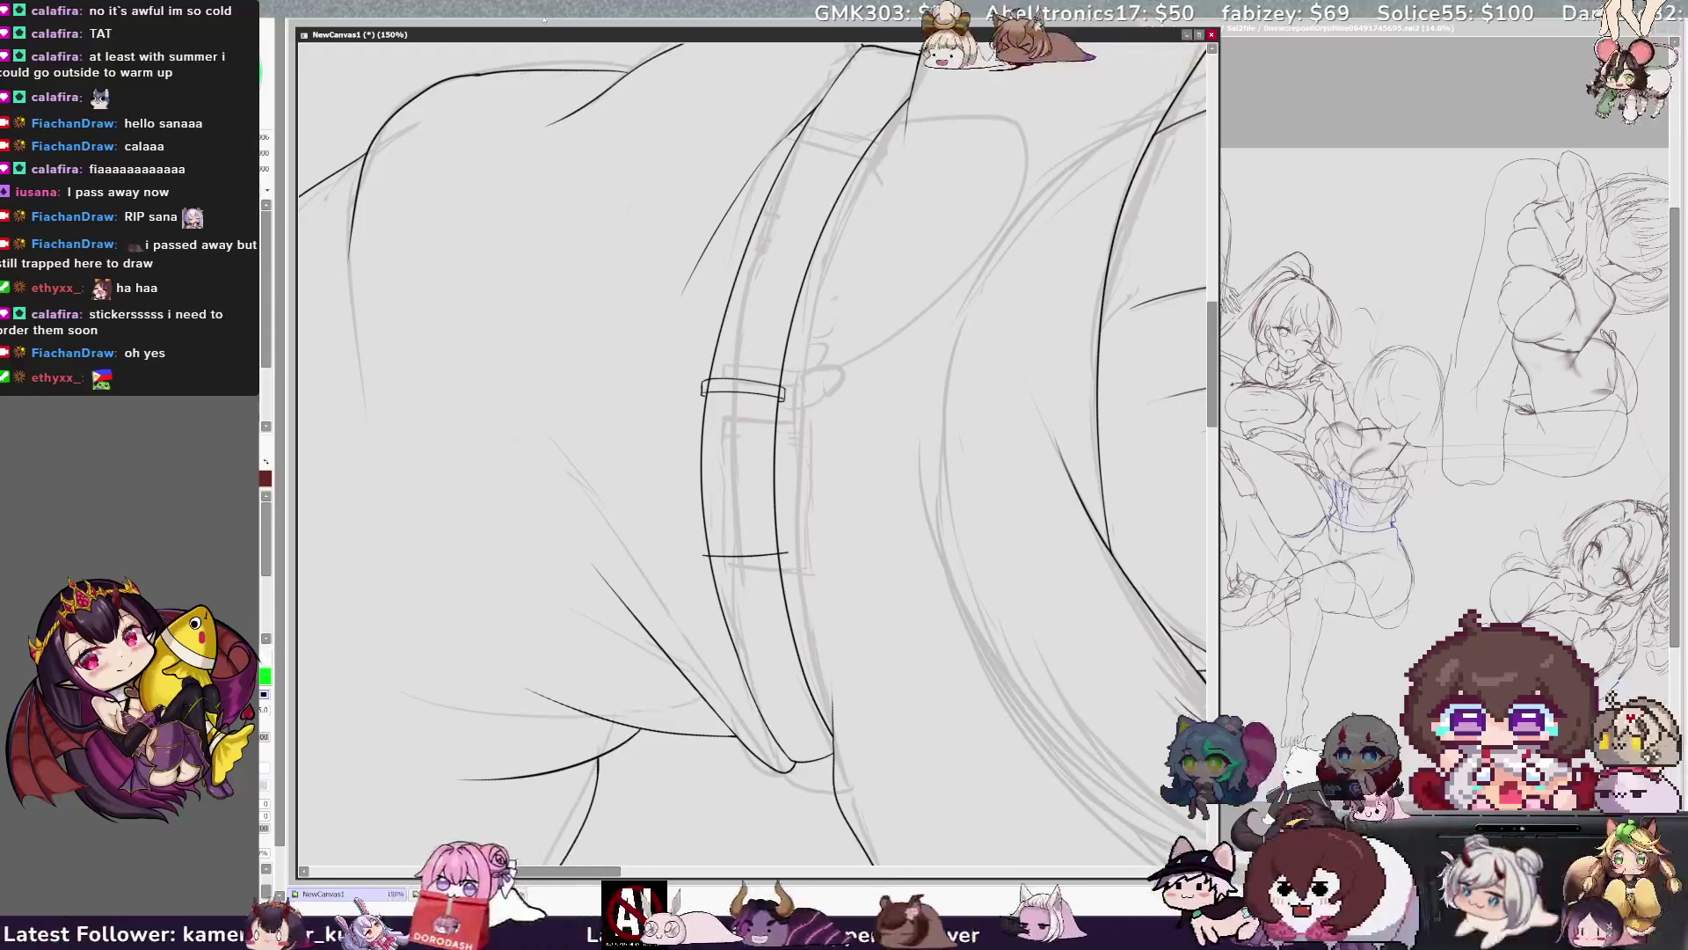
Ink a curved line along the hat band's left edge, mirroring the view to check it.
key("End")
key("End")
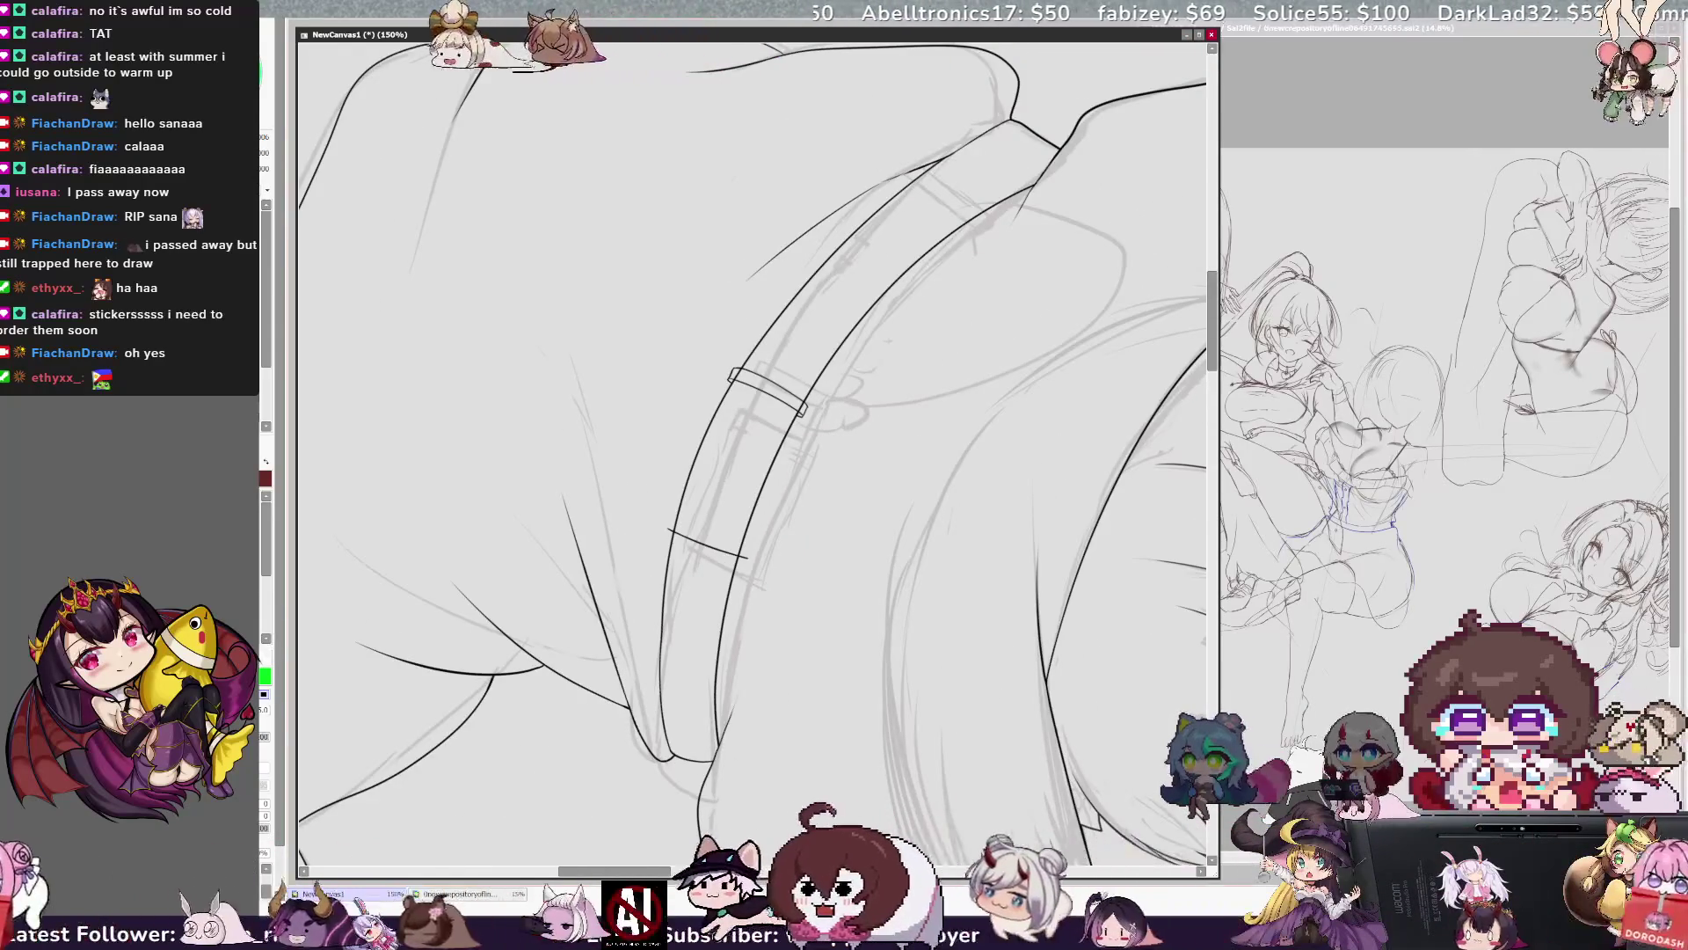
scroll(752, 457, "up", 2)
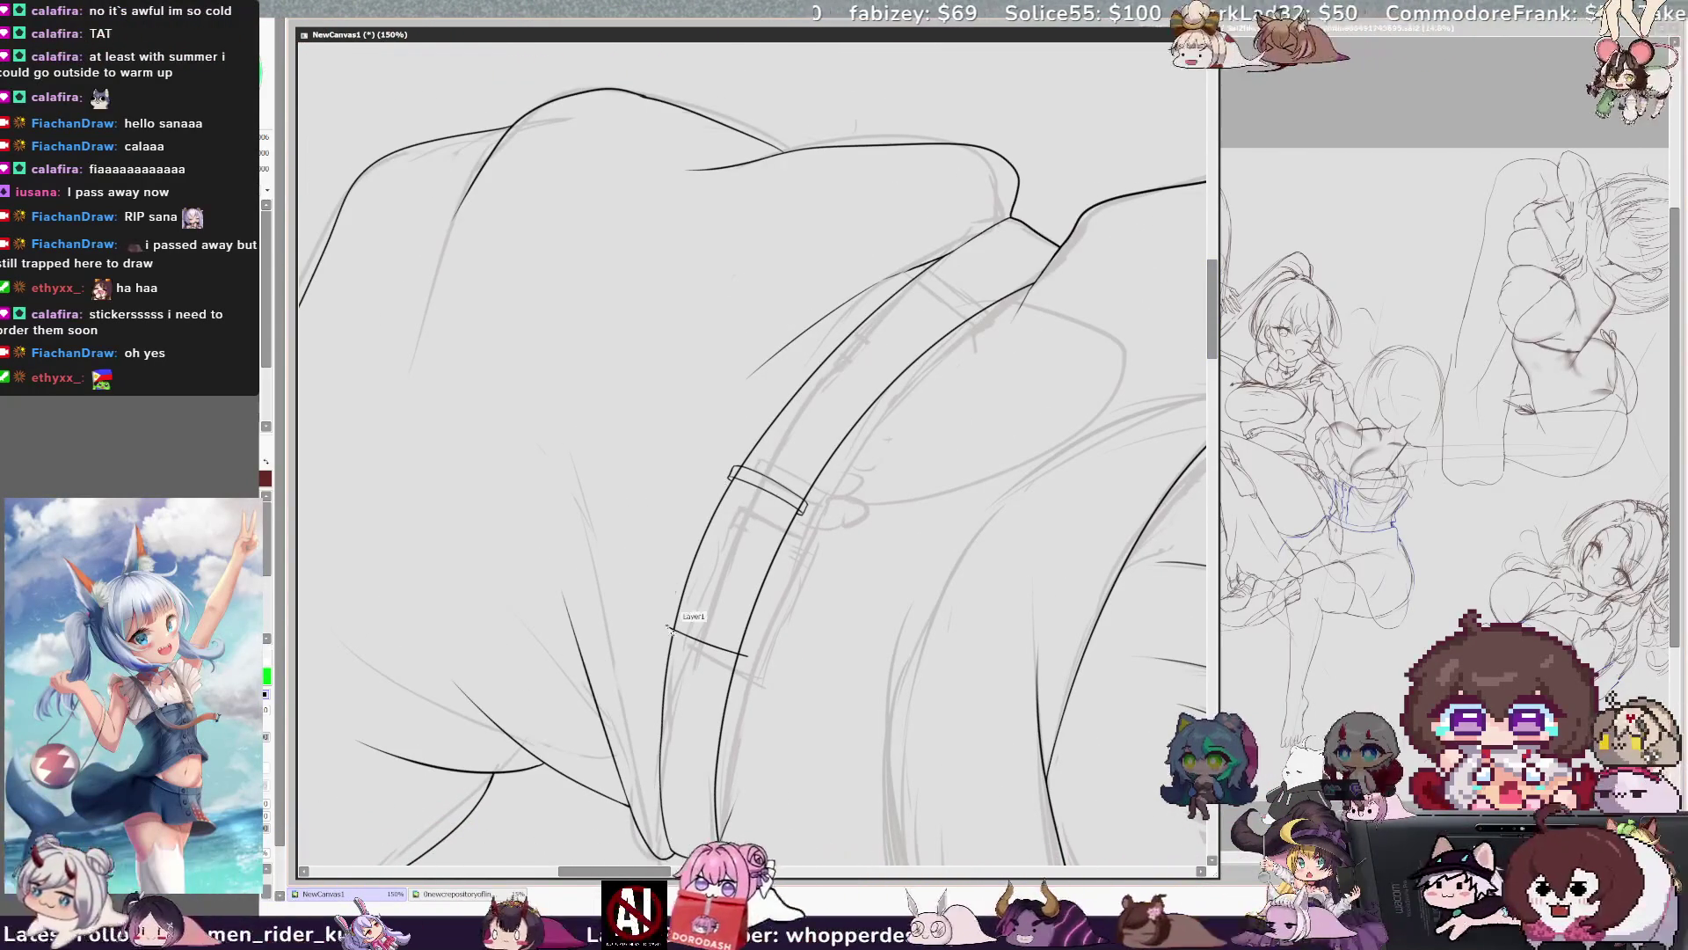
mouse_move(666, 628)
left_mouse_down()
mouse_move(730, 479)
mouse_move(662, 625)
left_mouse_up()
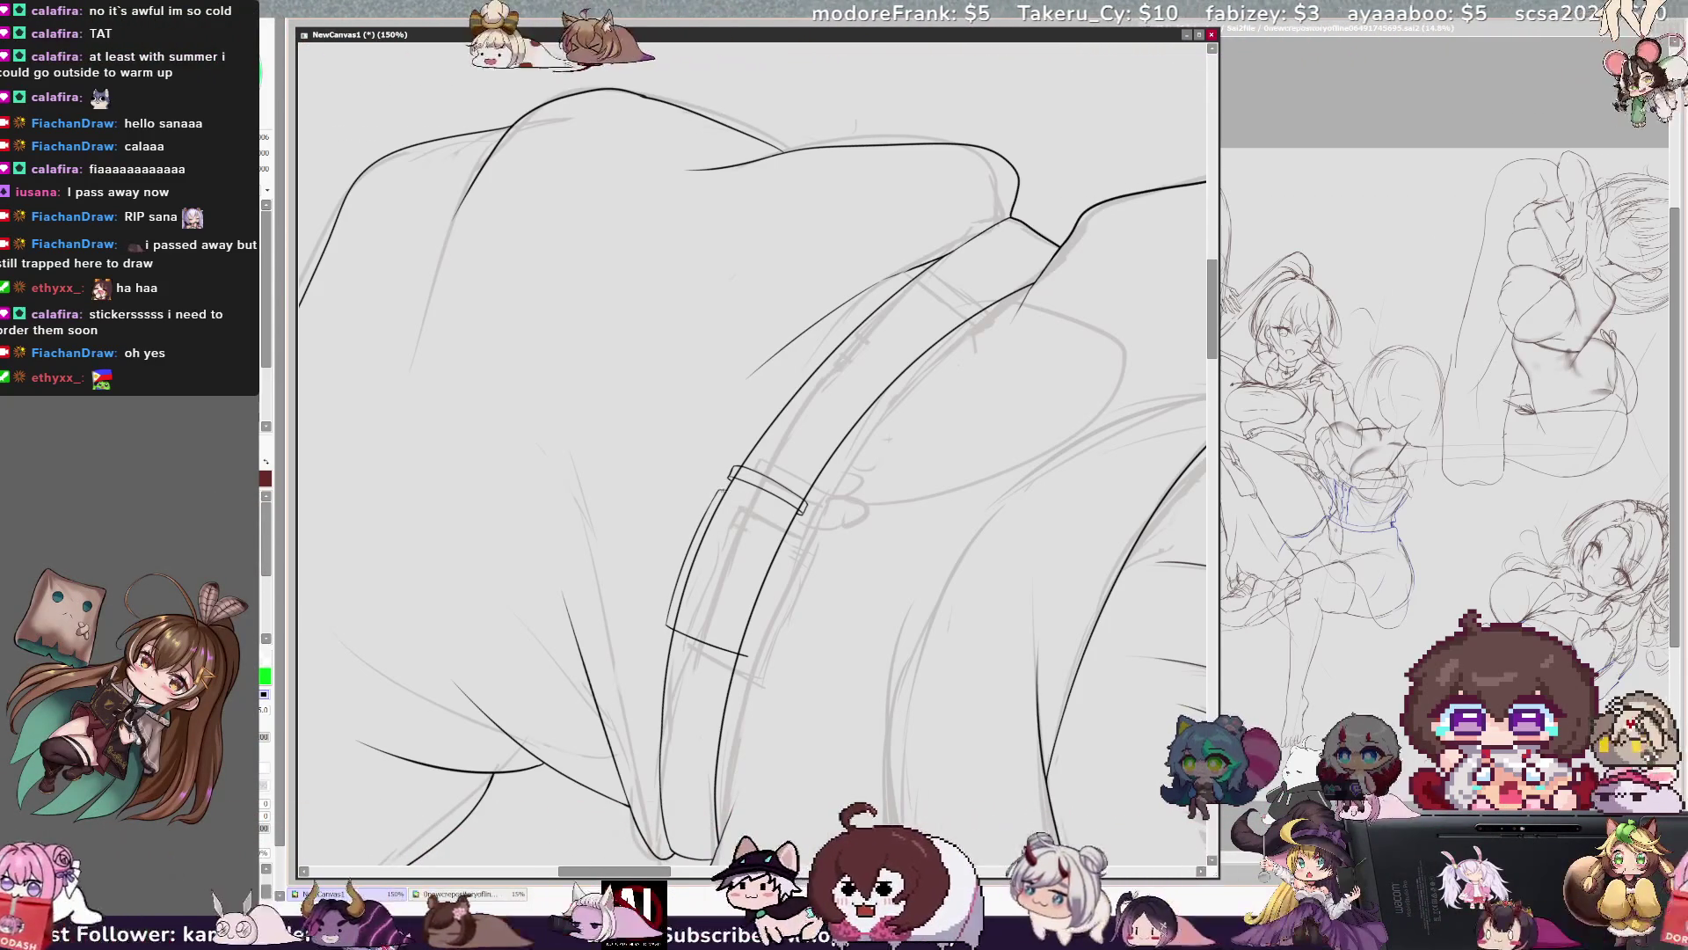
key("h")
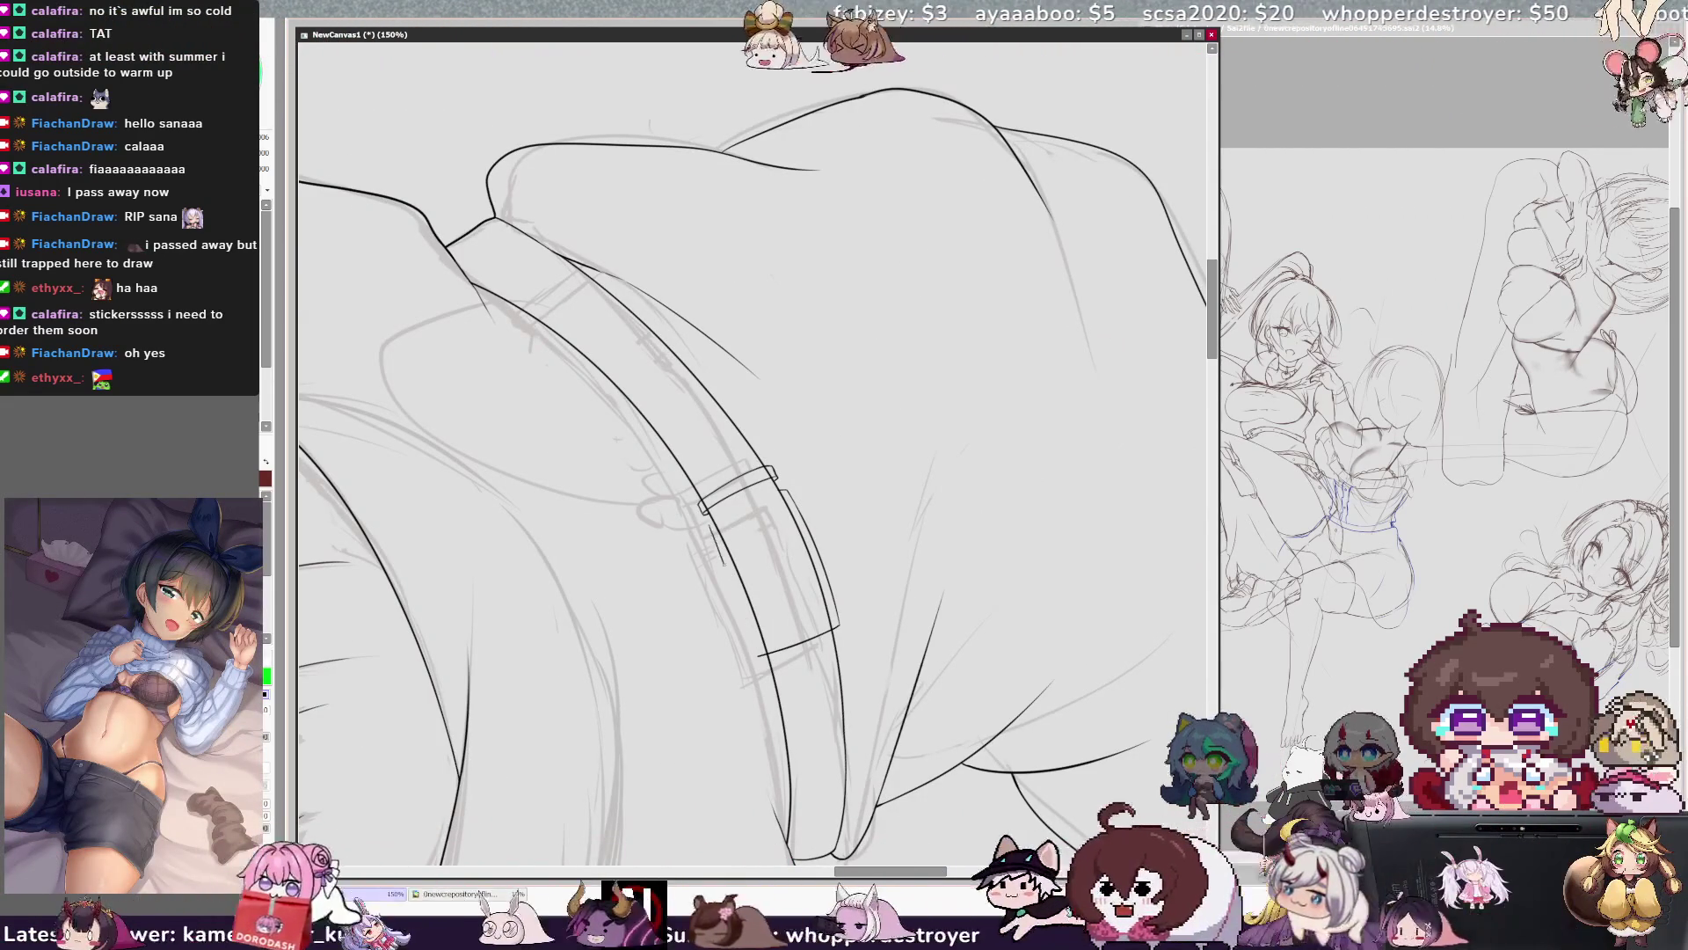
key("h")
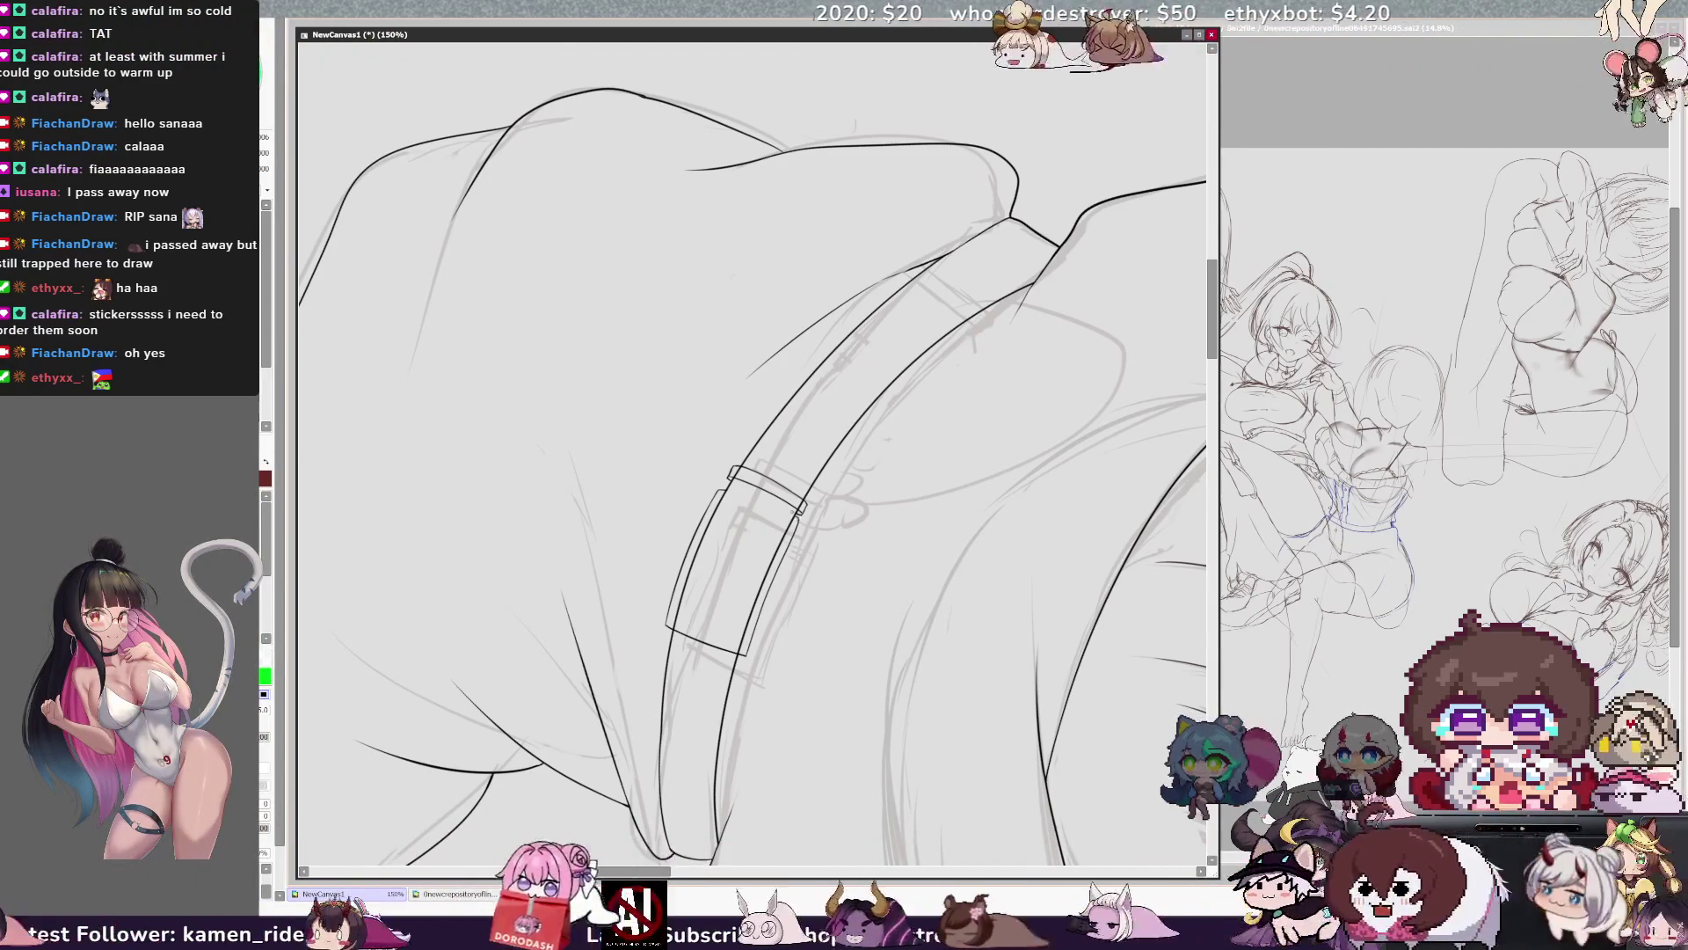
key("h")
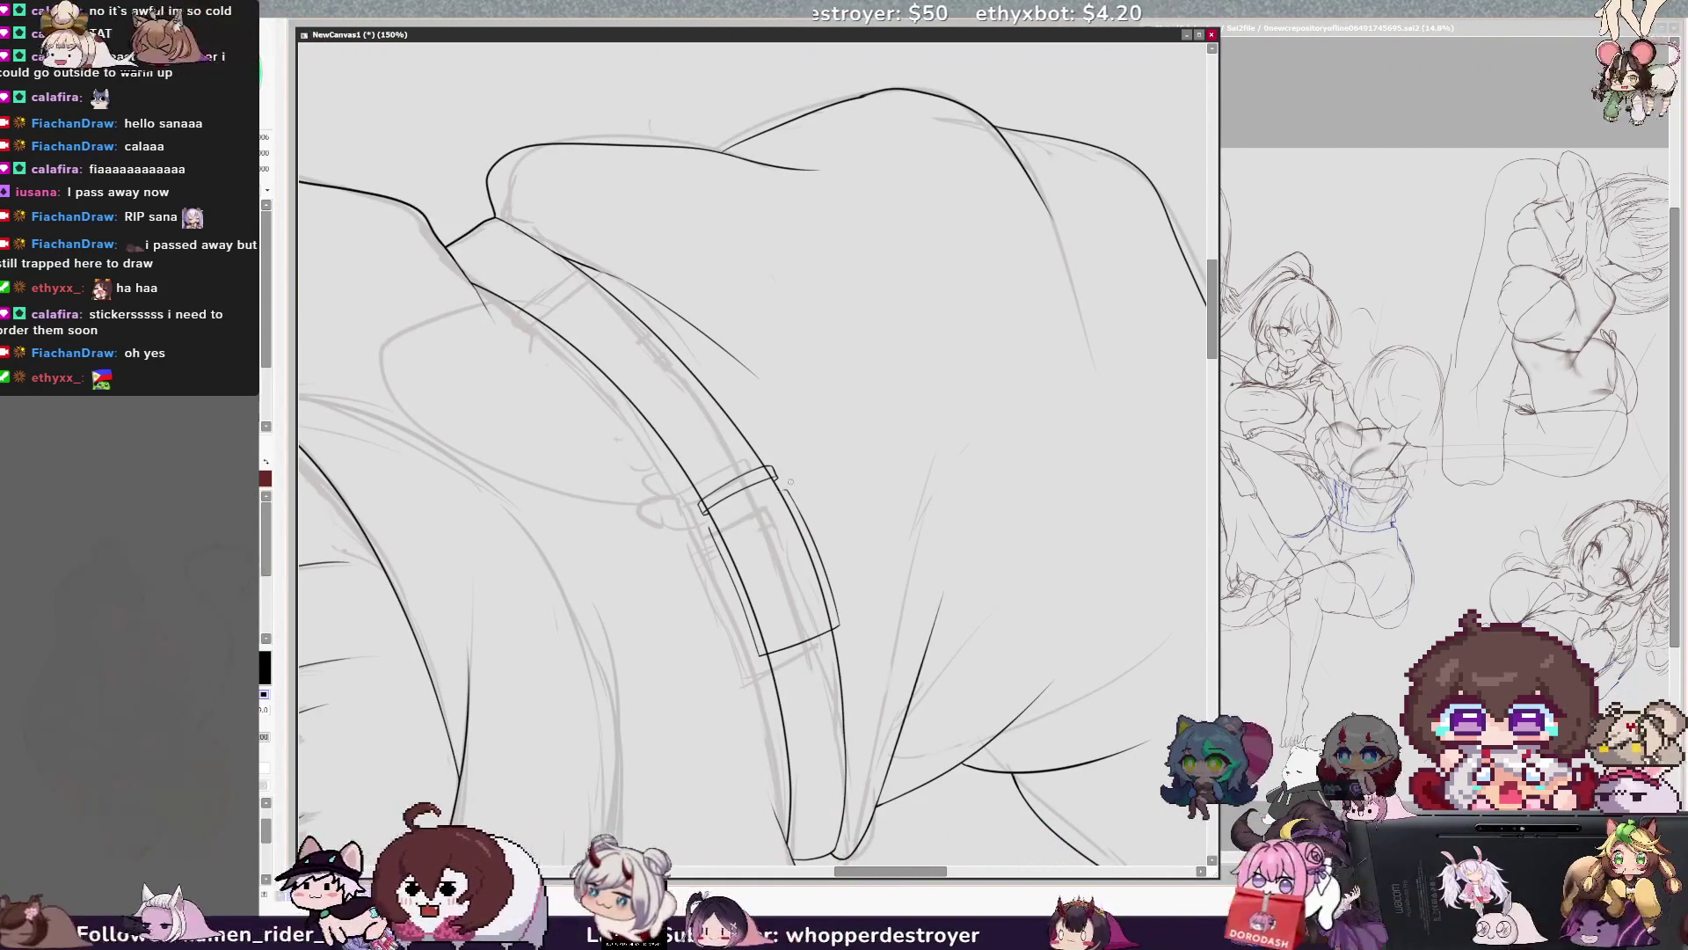
key("h")
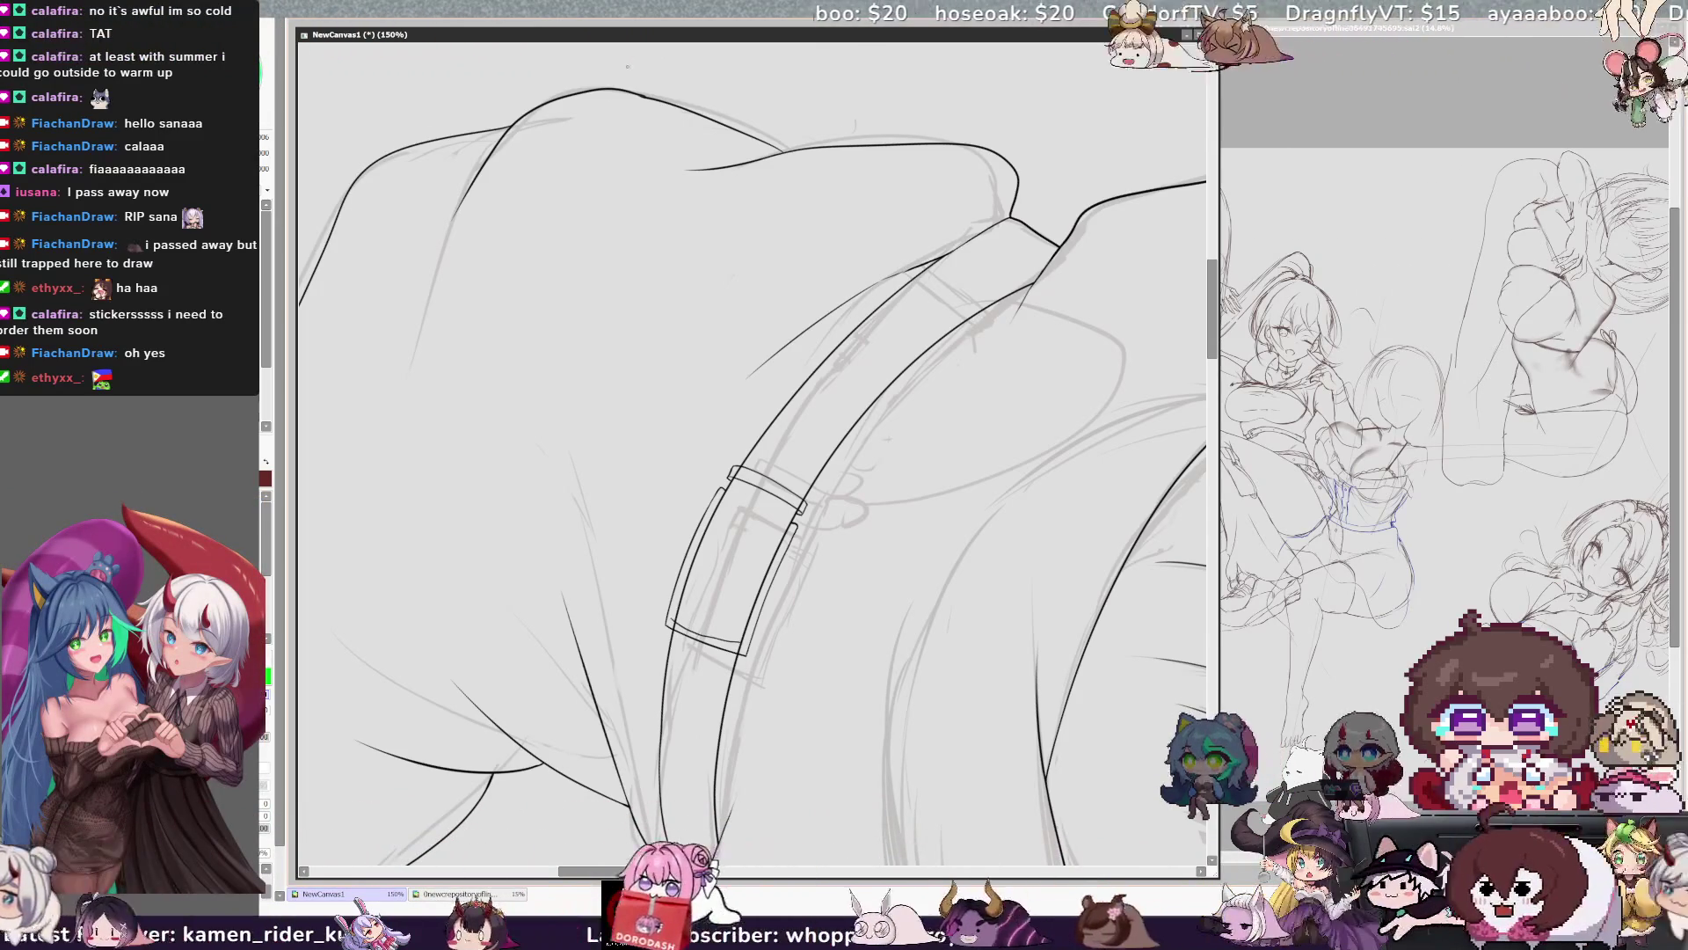
Refine the rectangular buckle, transforming its lassoed edge into place while checking mirrored views.
key("Home")
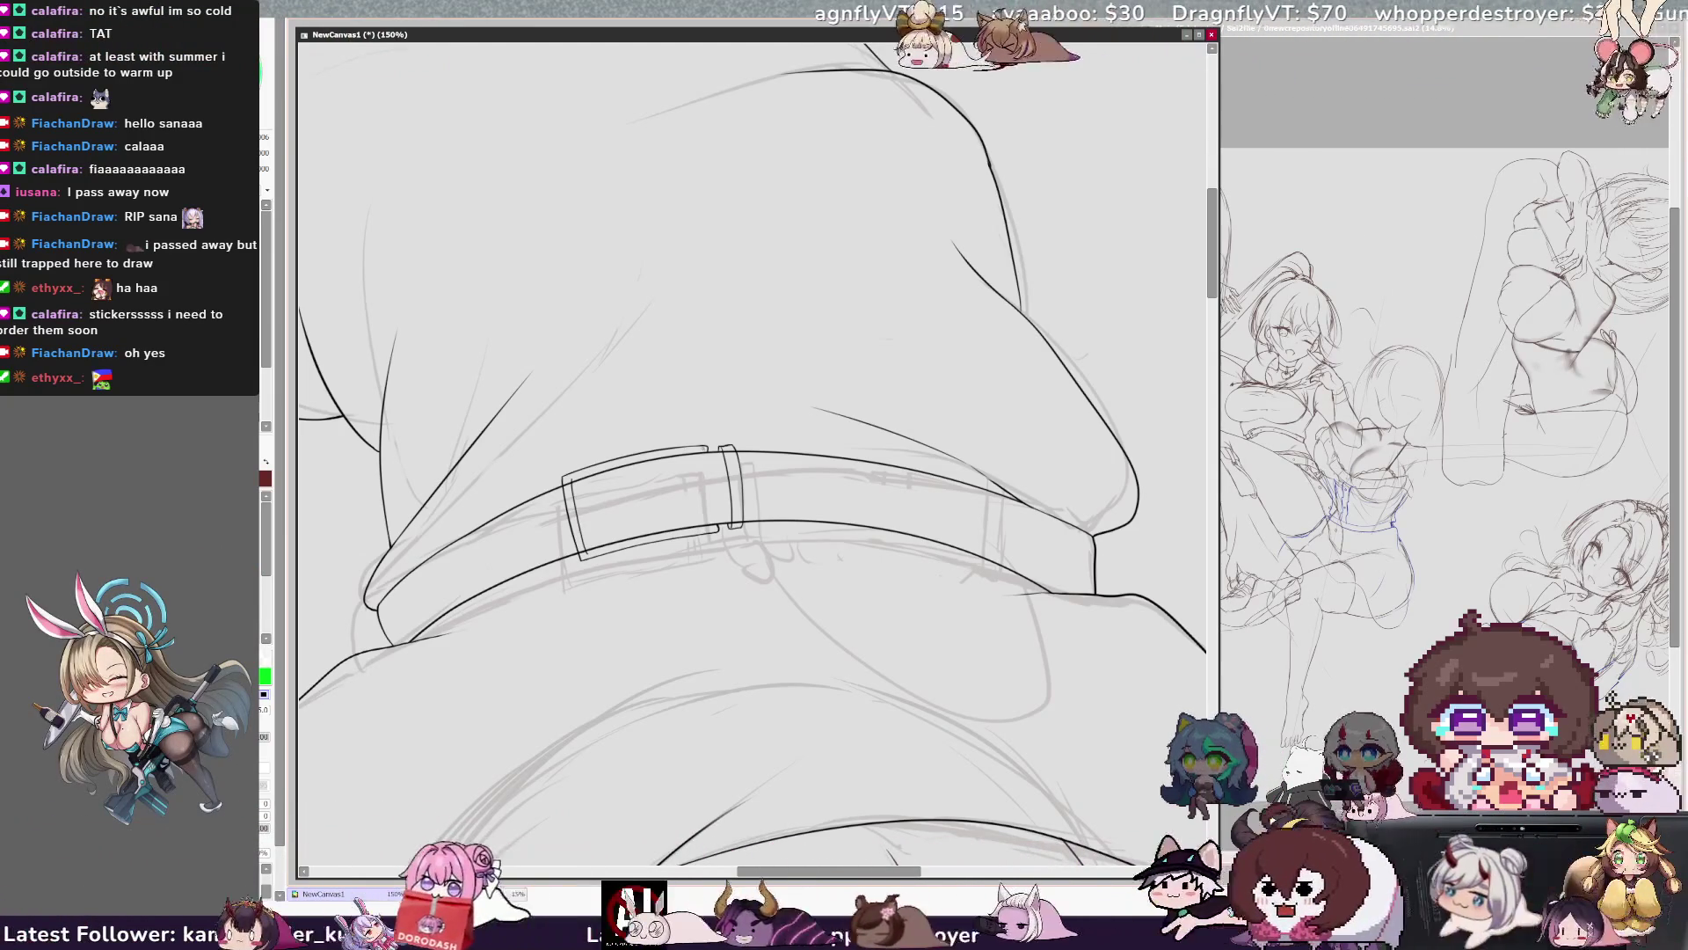
key("Delete")
key("Delete")
key("Delete")
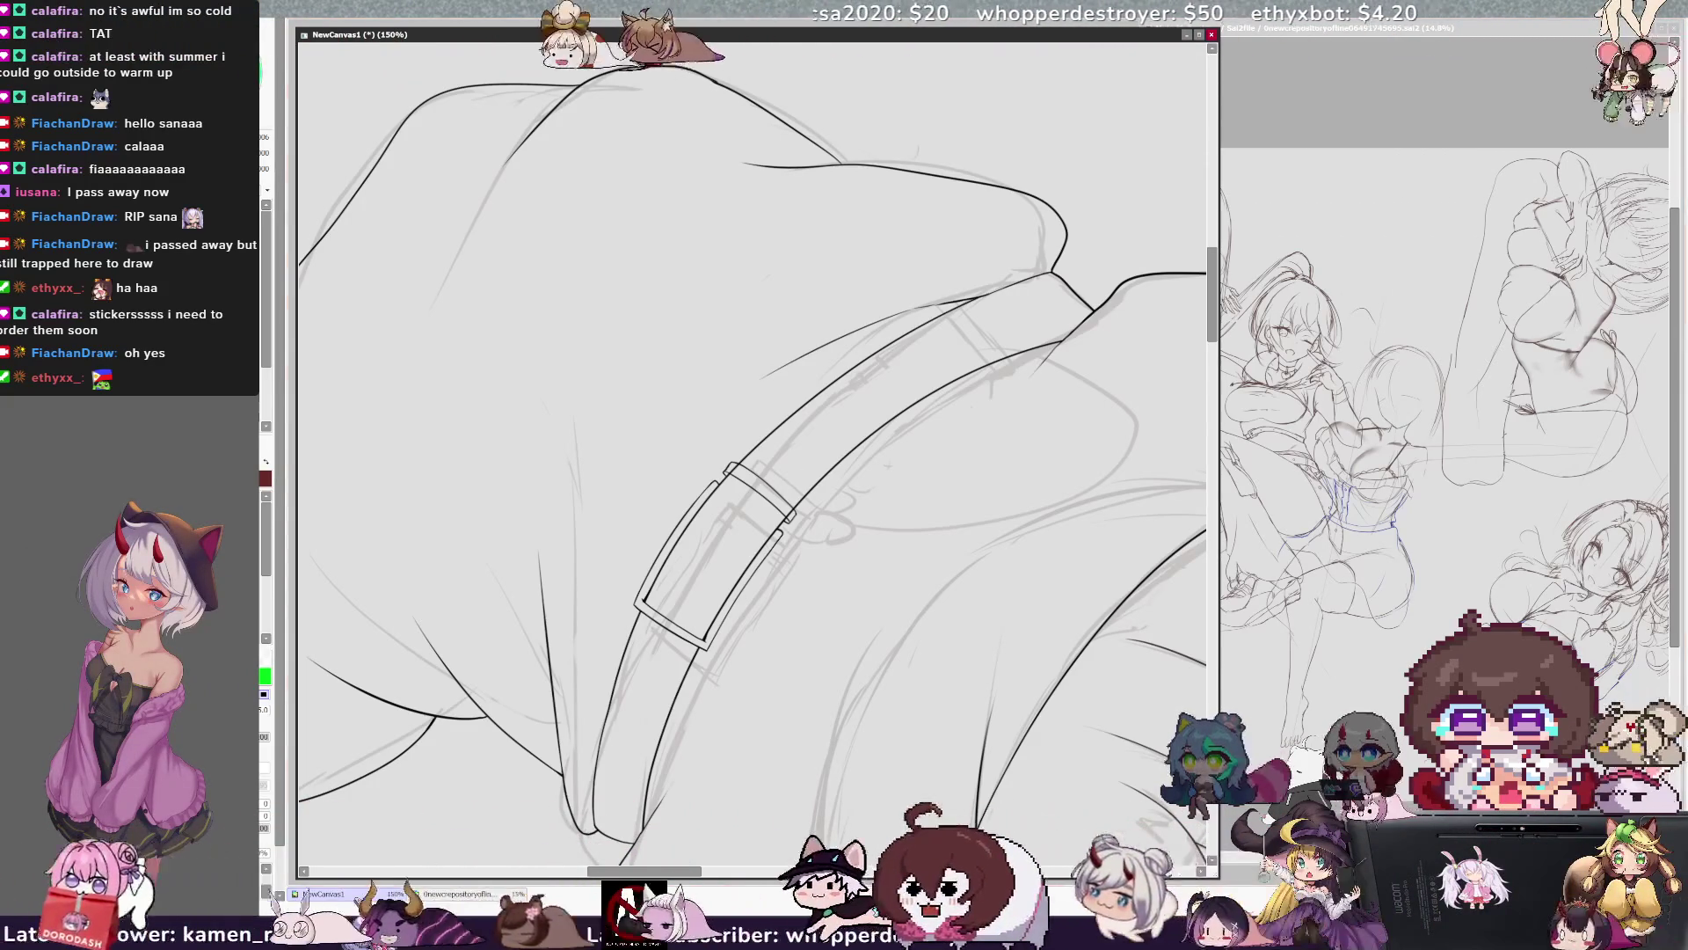
key("Home")
key("h")
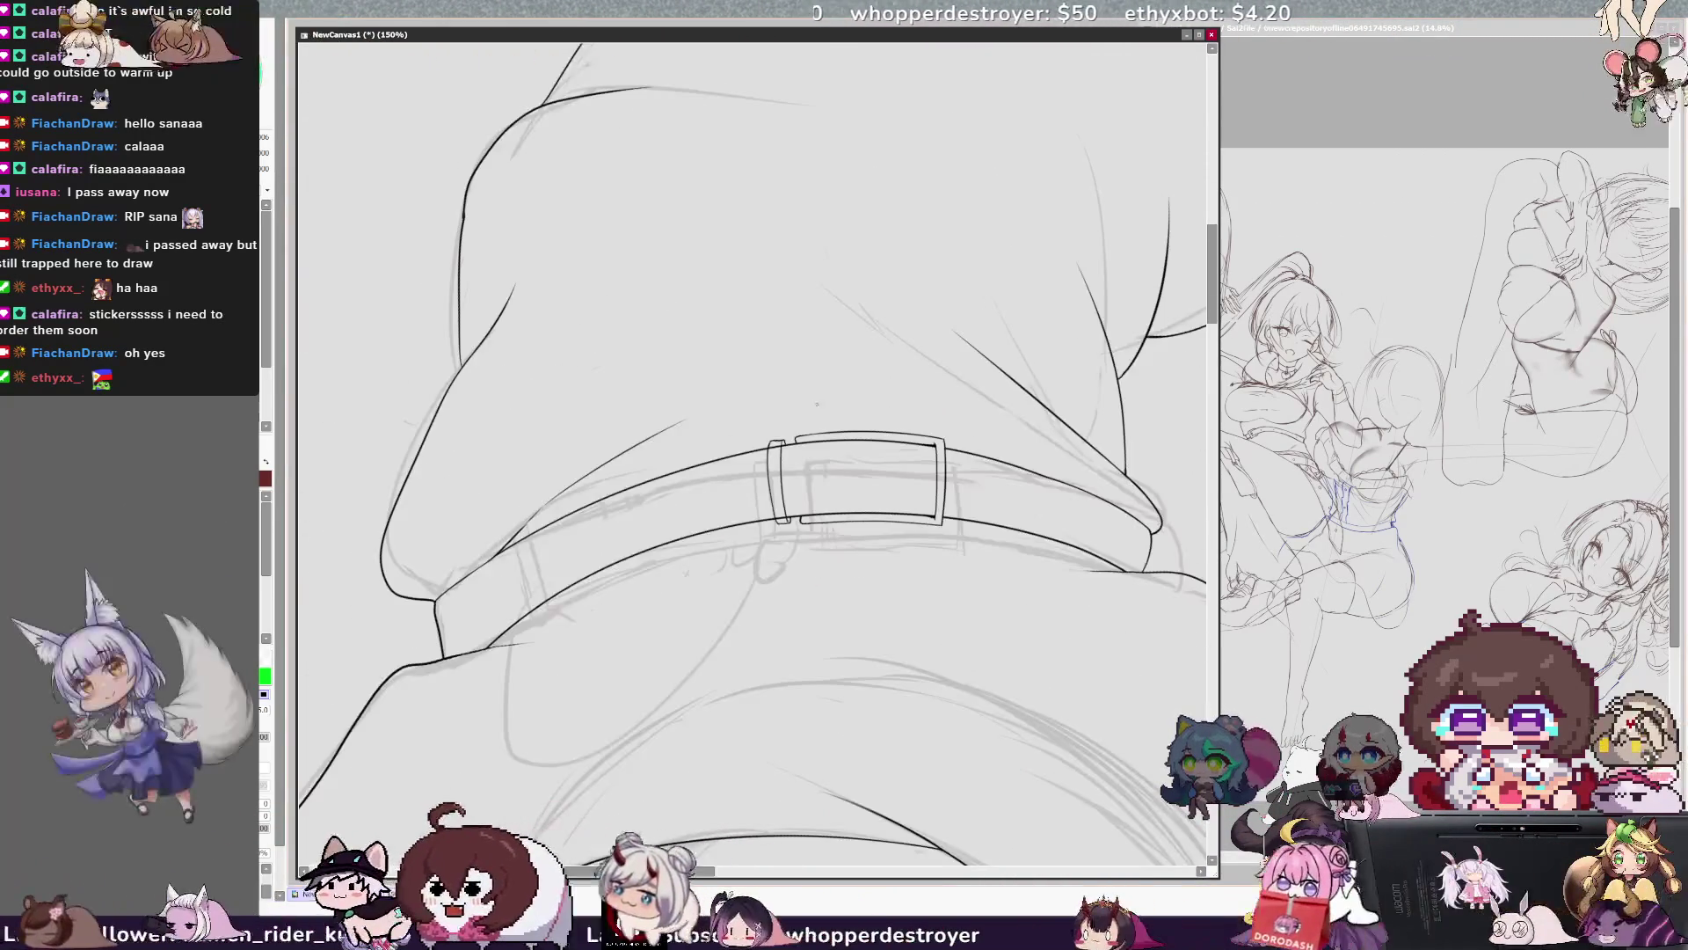
key("x")
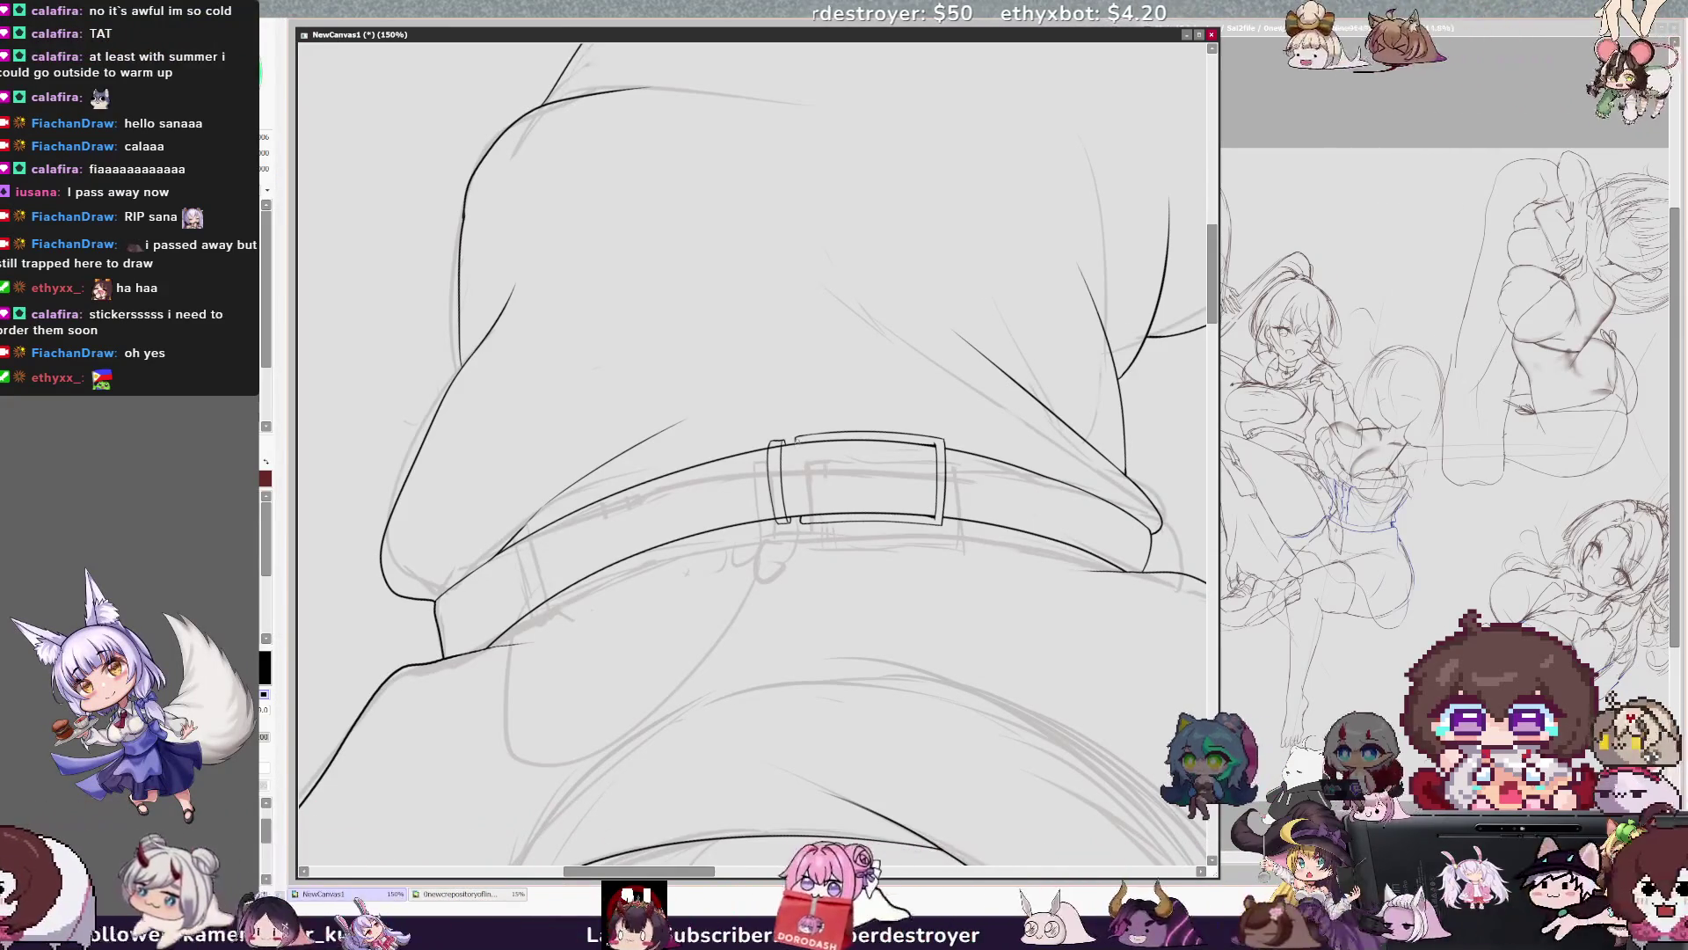
key("x")
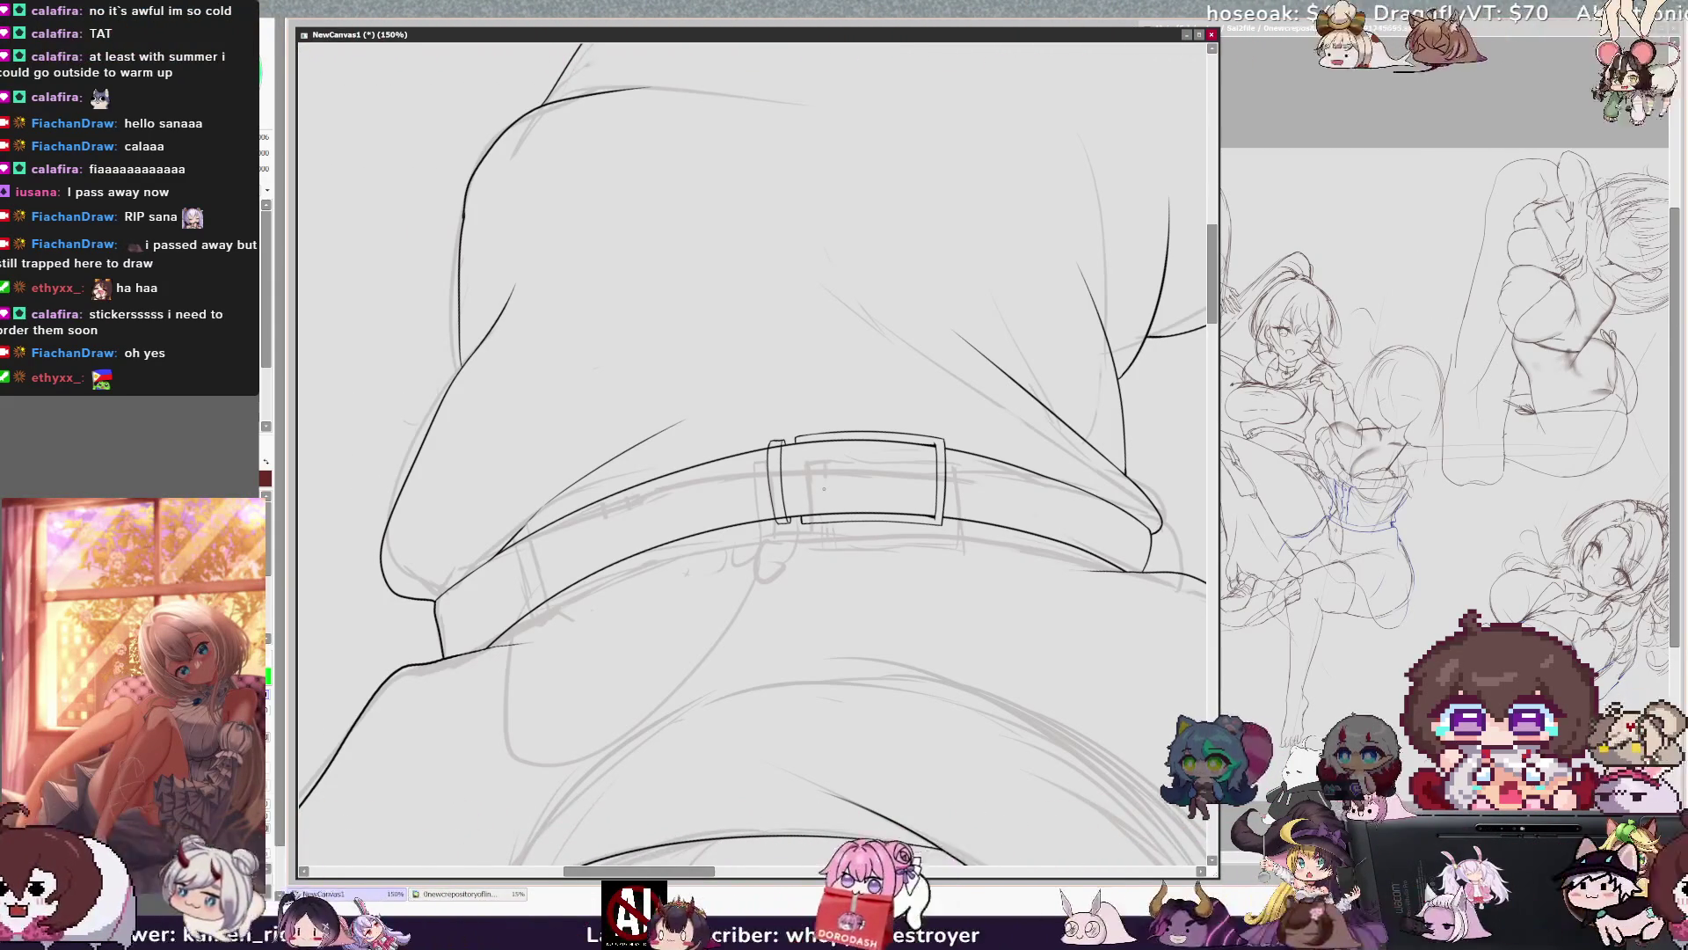
key("h")
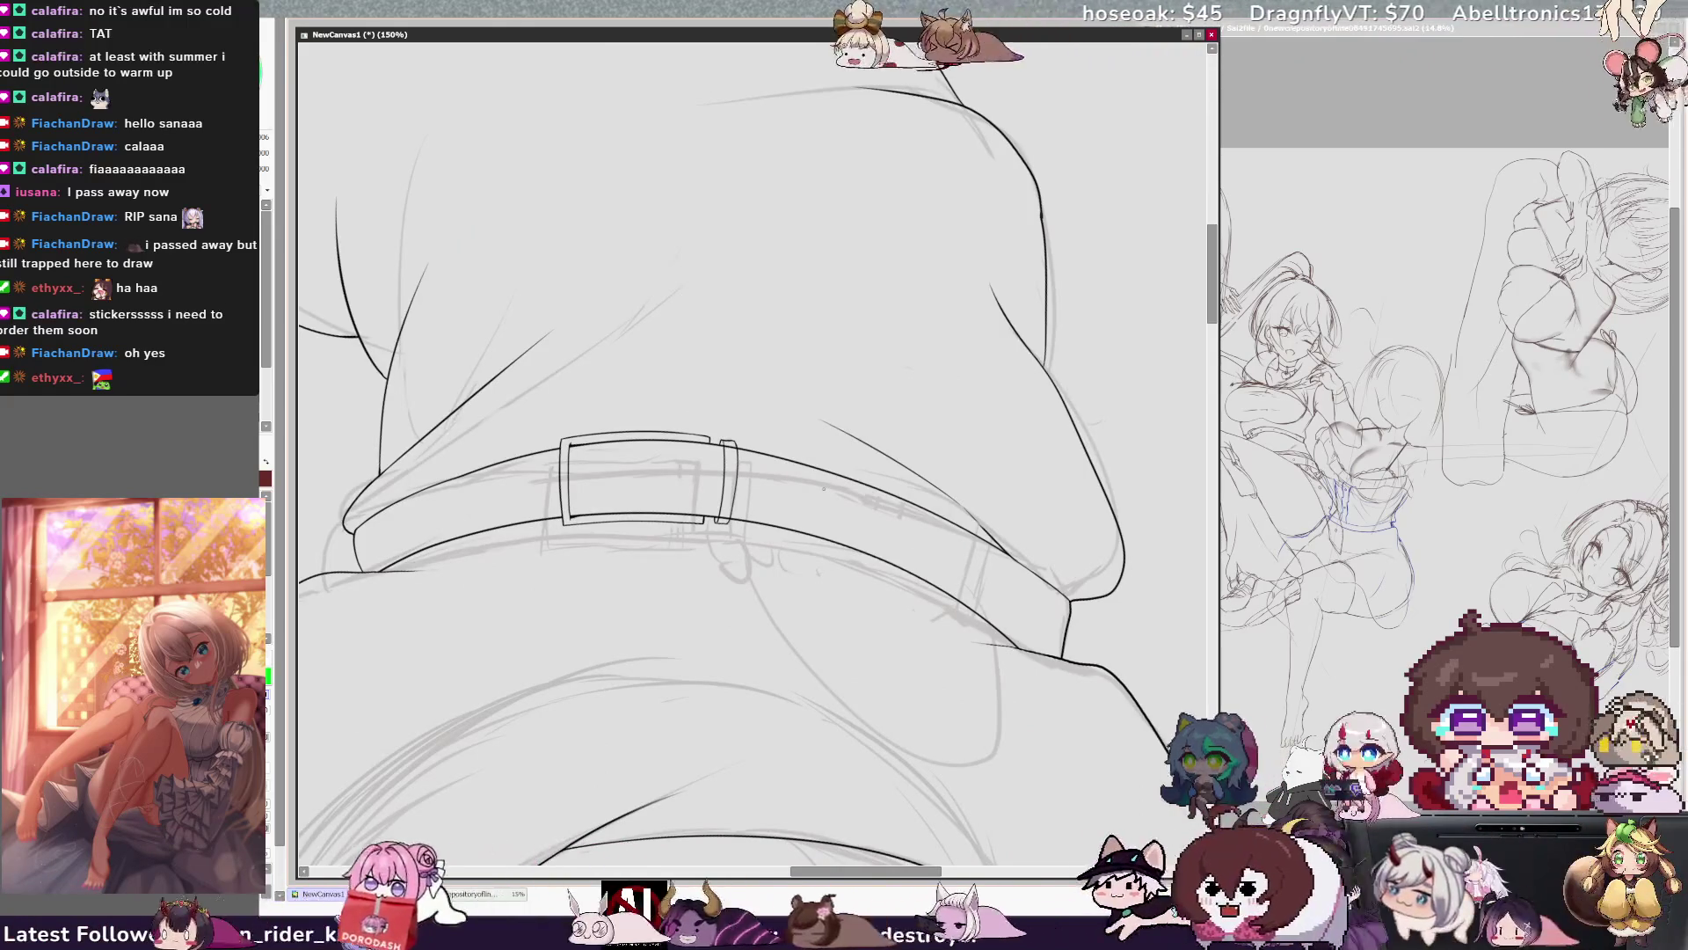
key("h")
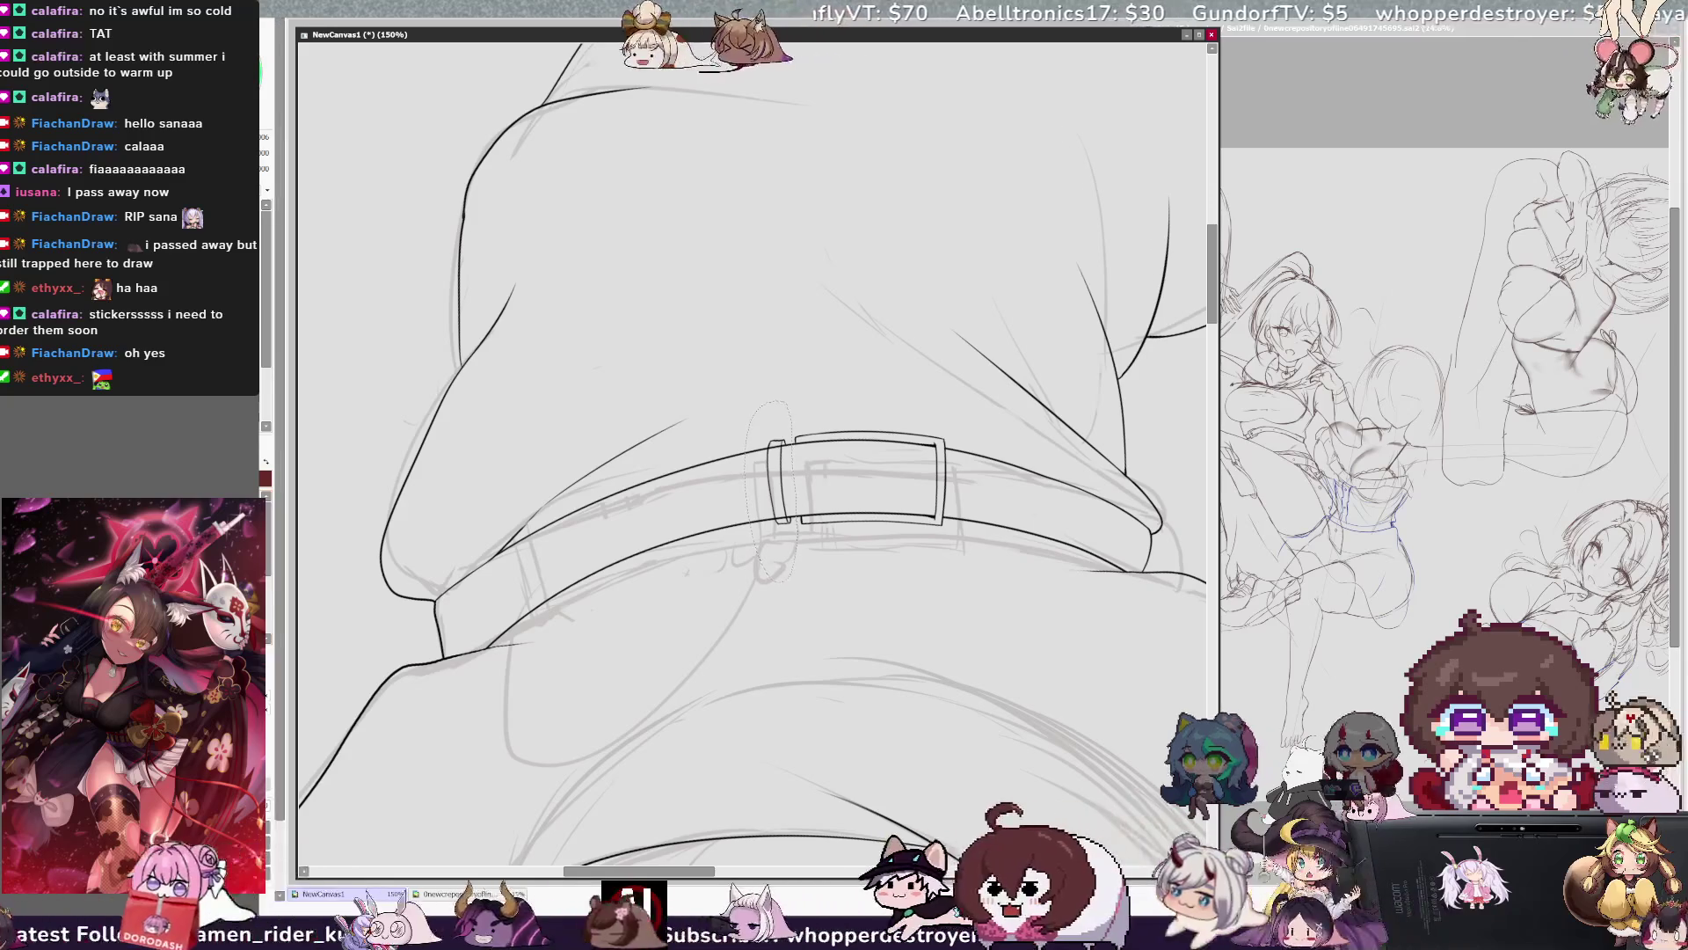
key("ctrl+t")
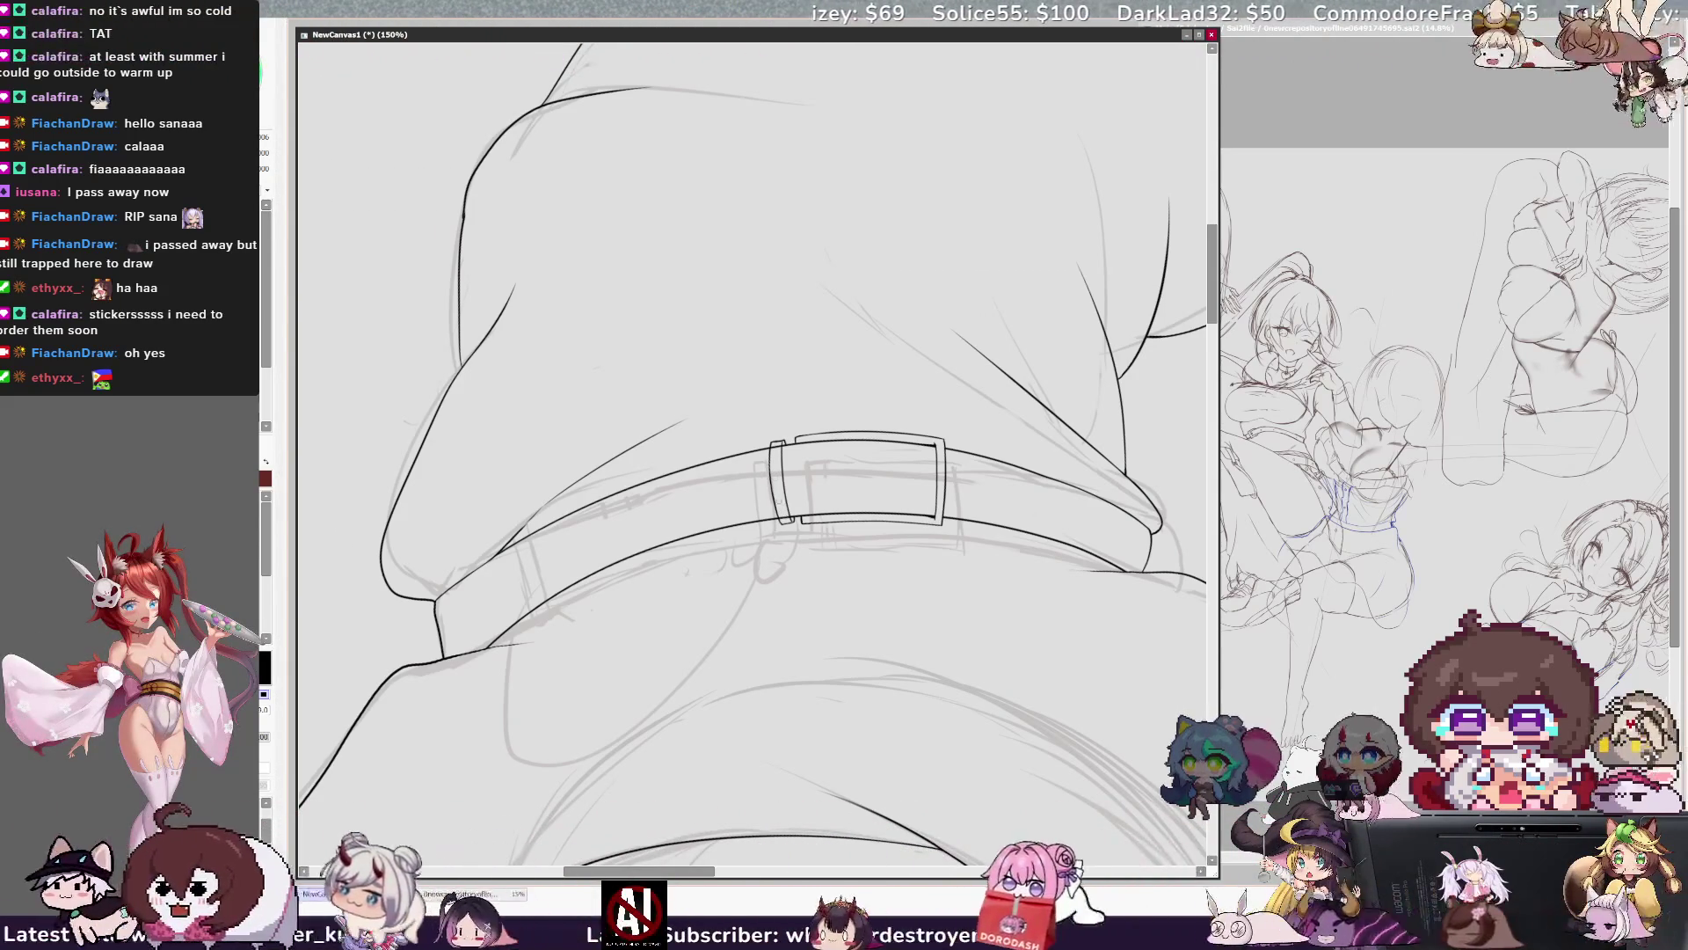
key("h")
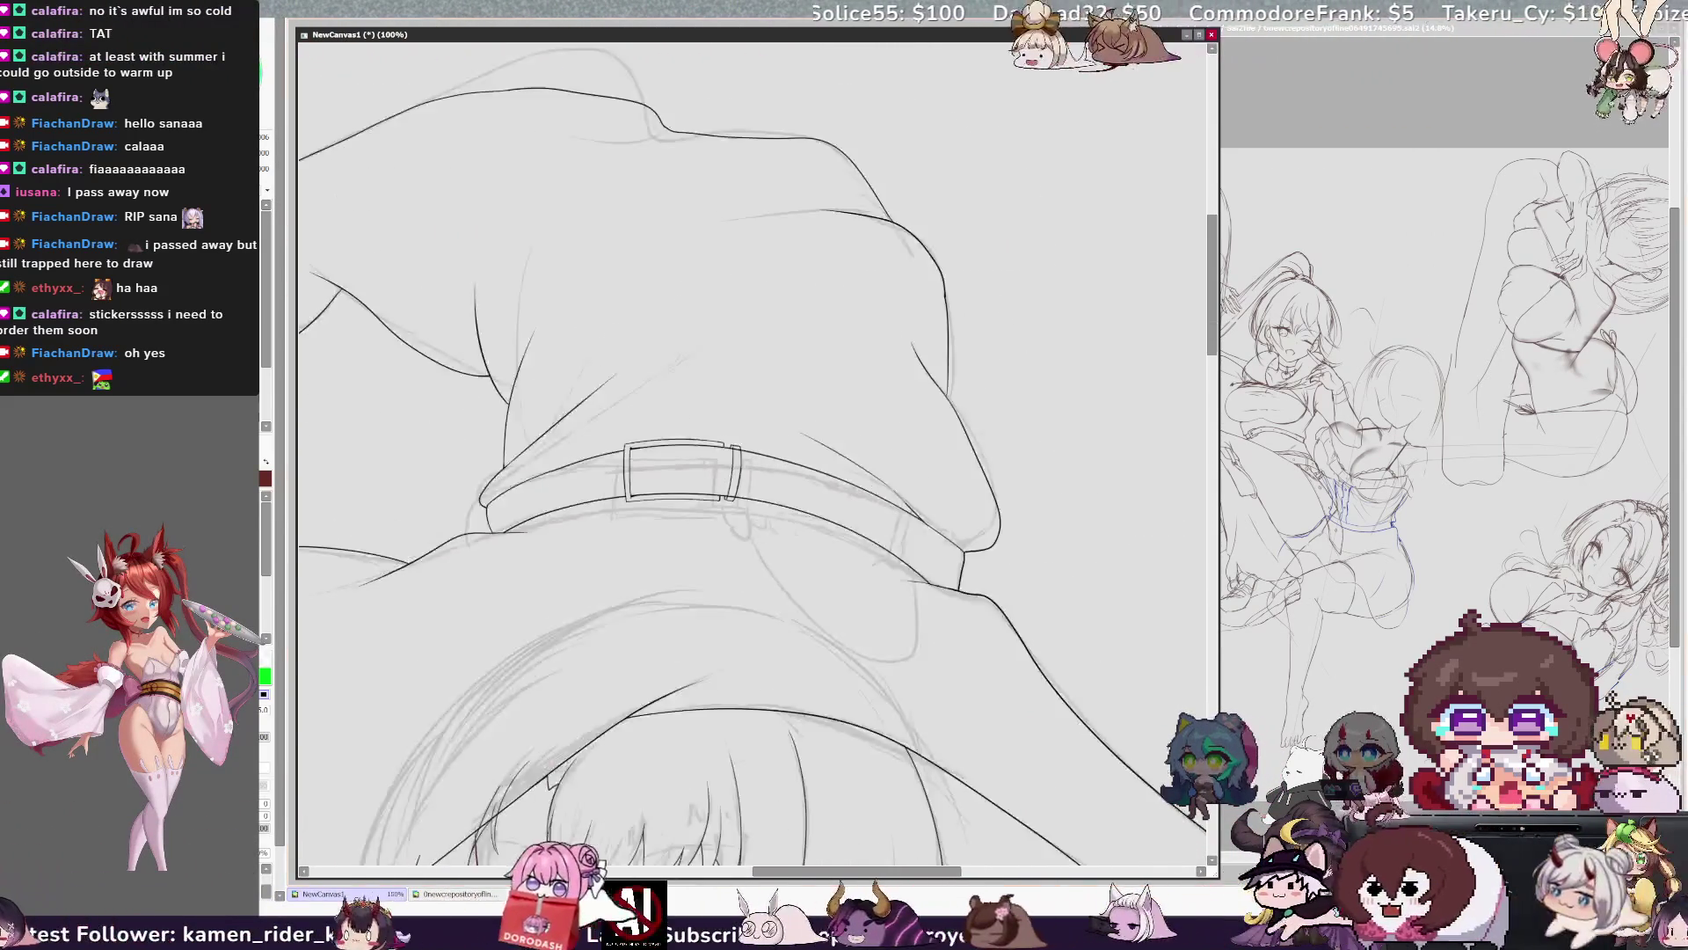
key("ctrl+minus")
key("ctrl+minus")
key("ctrl+minus")
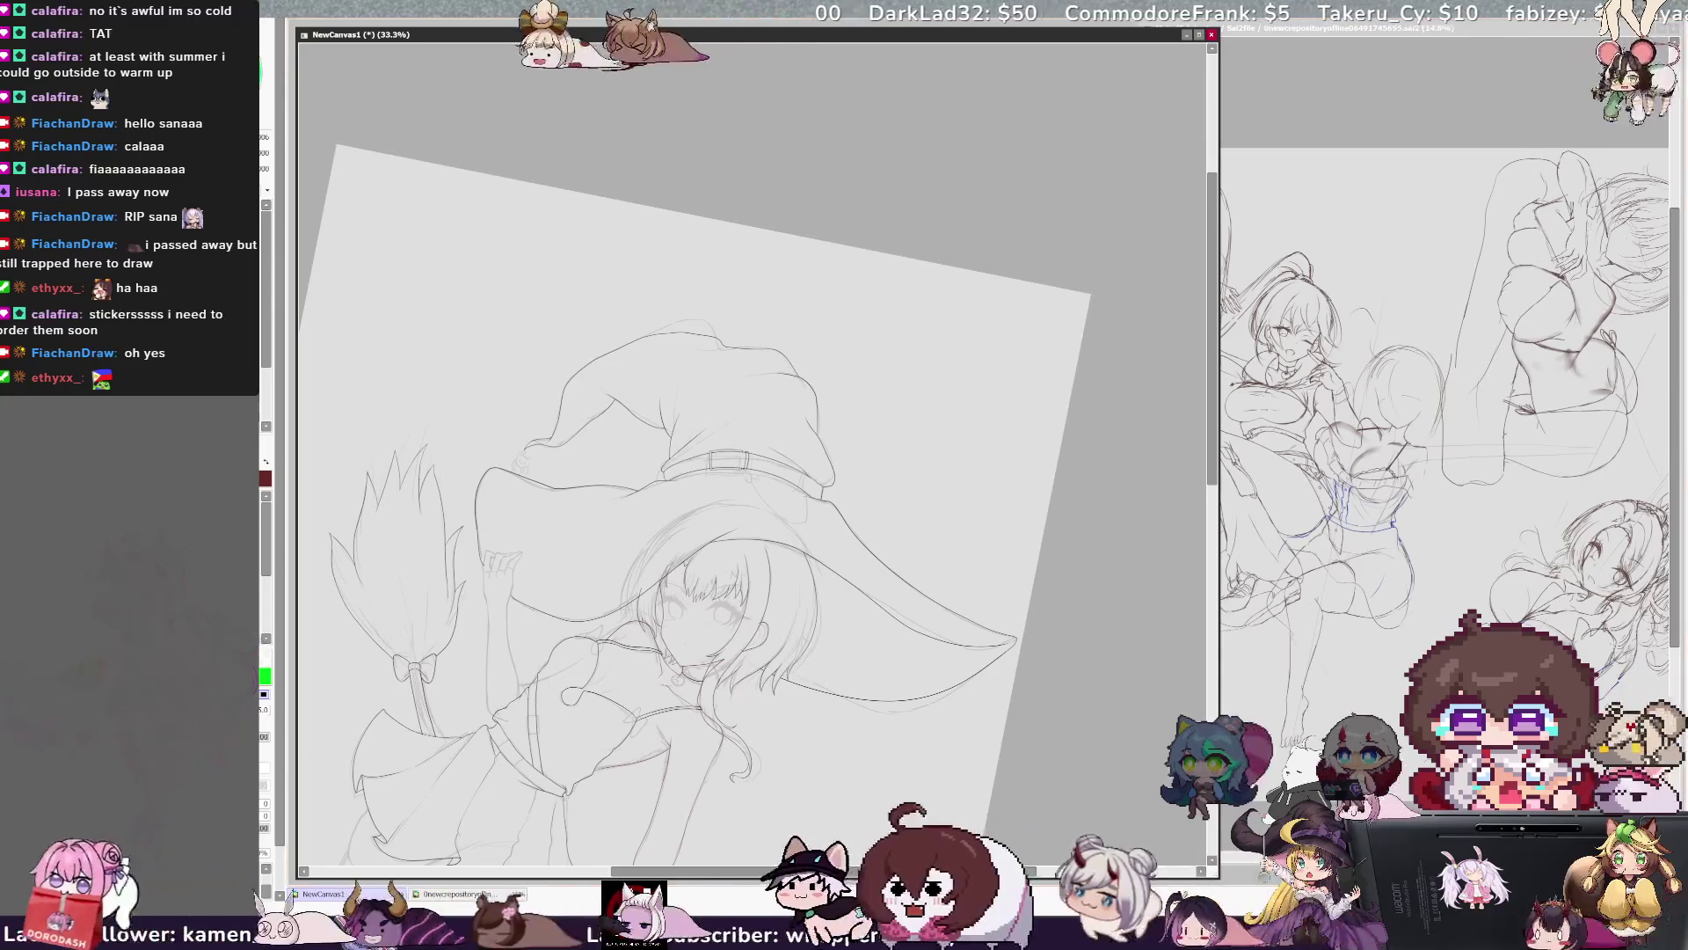
key("ctrl+plus")
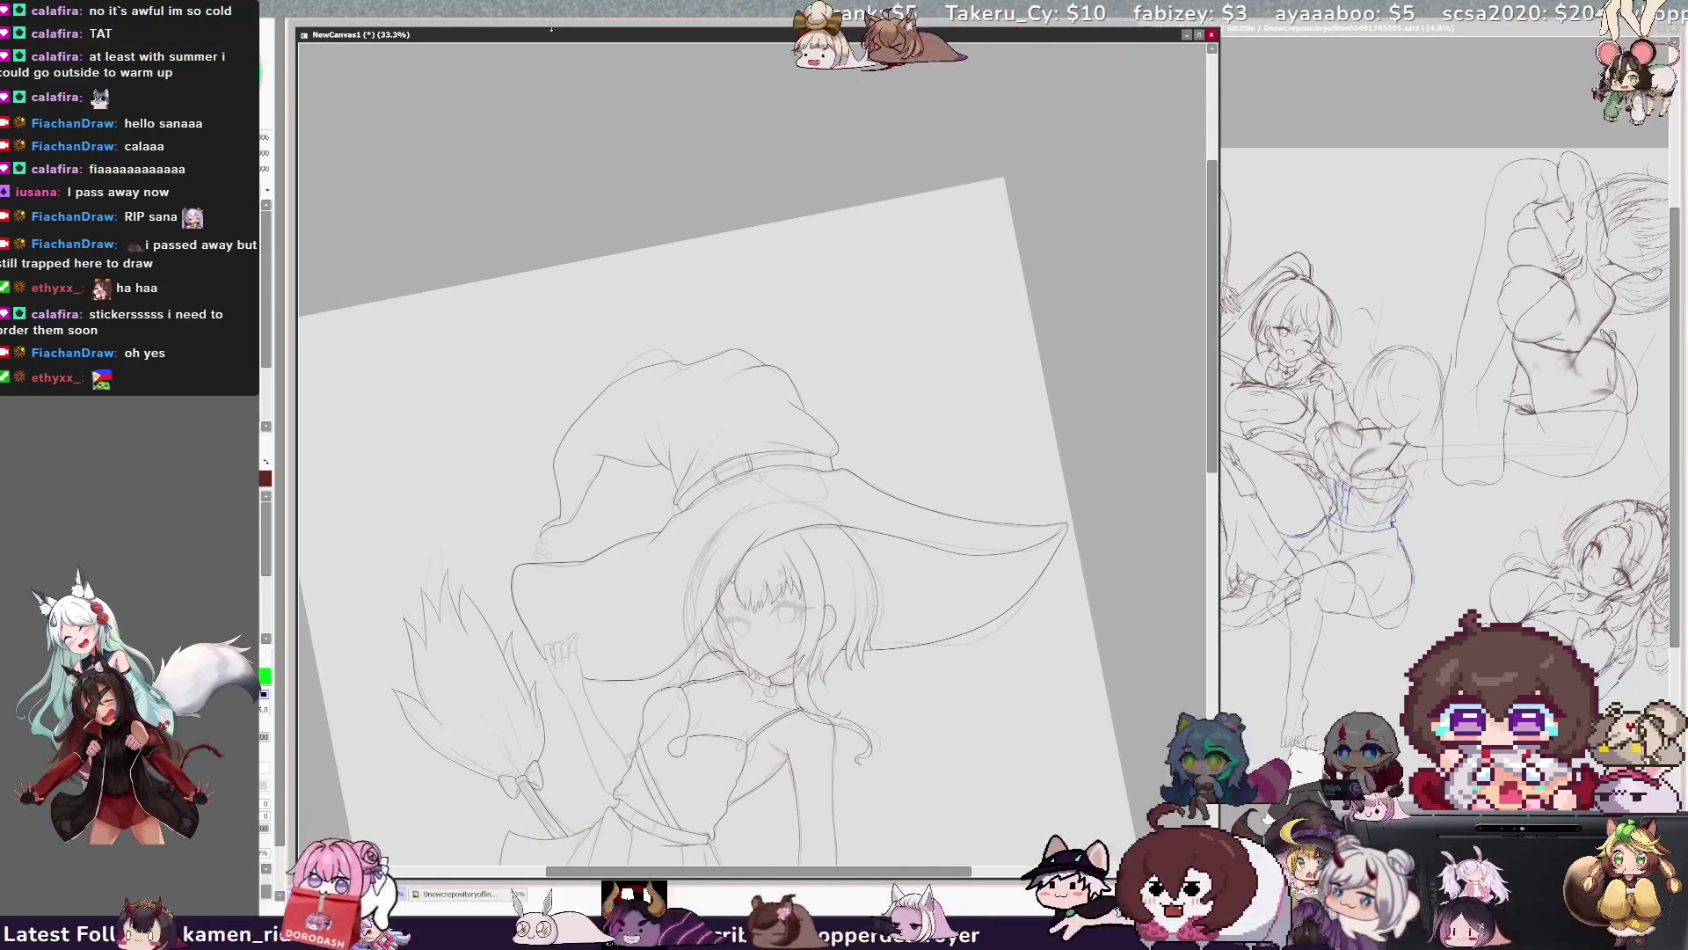
scroll(1212, 460, "down", 2)
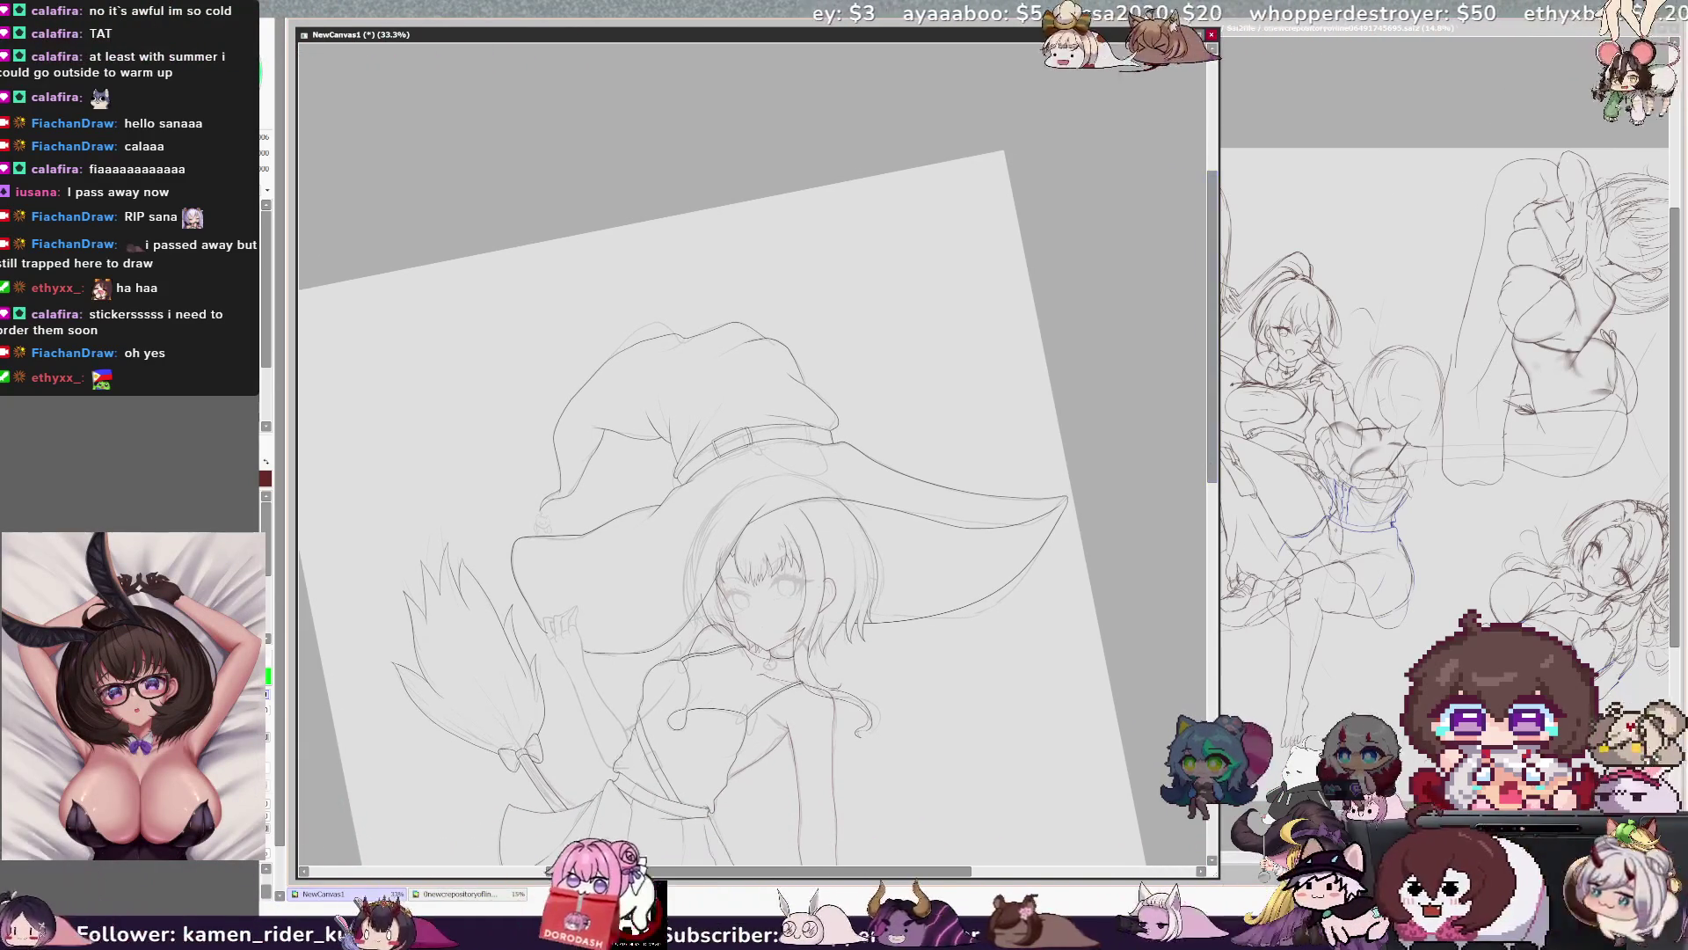
key("ctrl+plus")
key("ctrl+plus")
key("ctrl+plus")
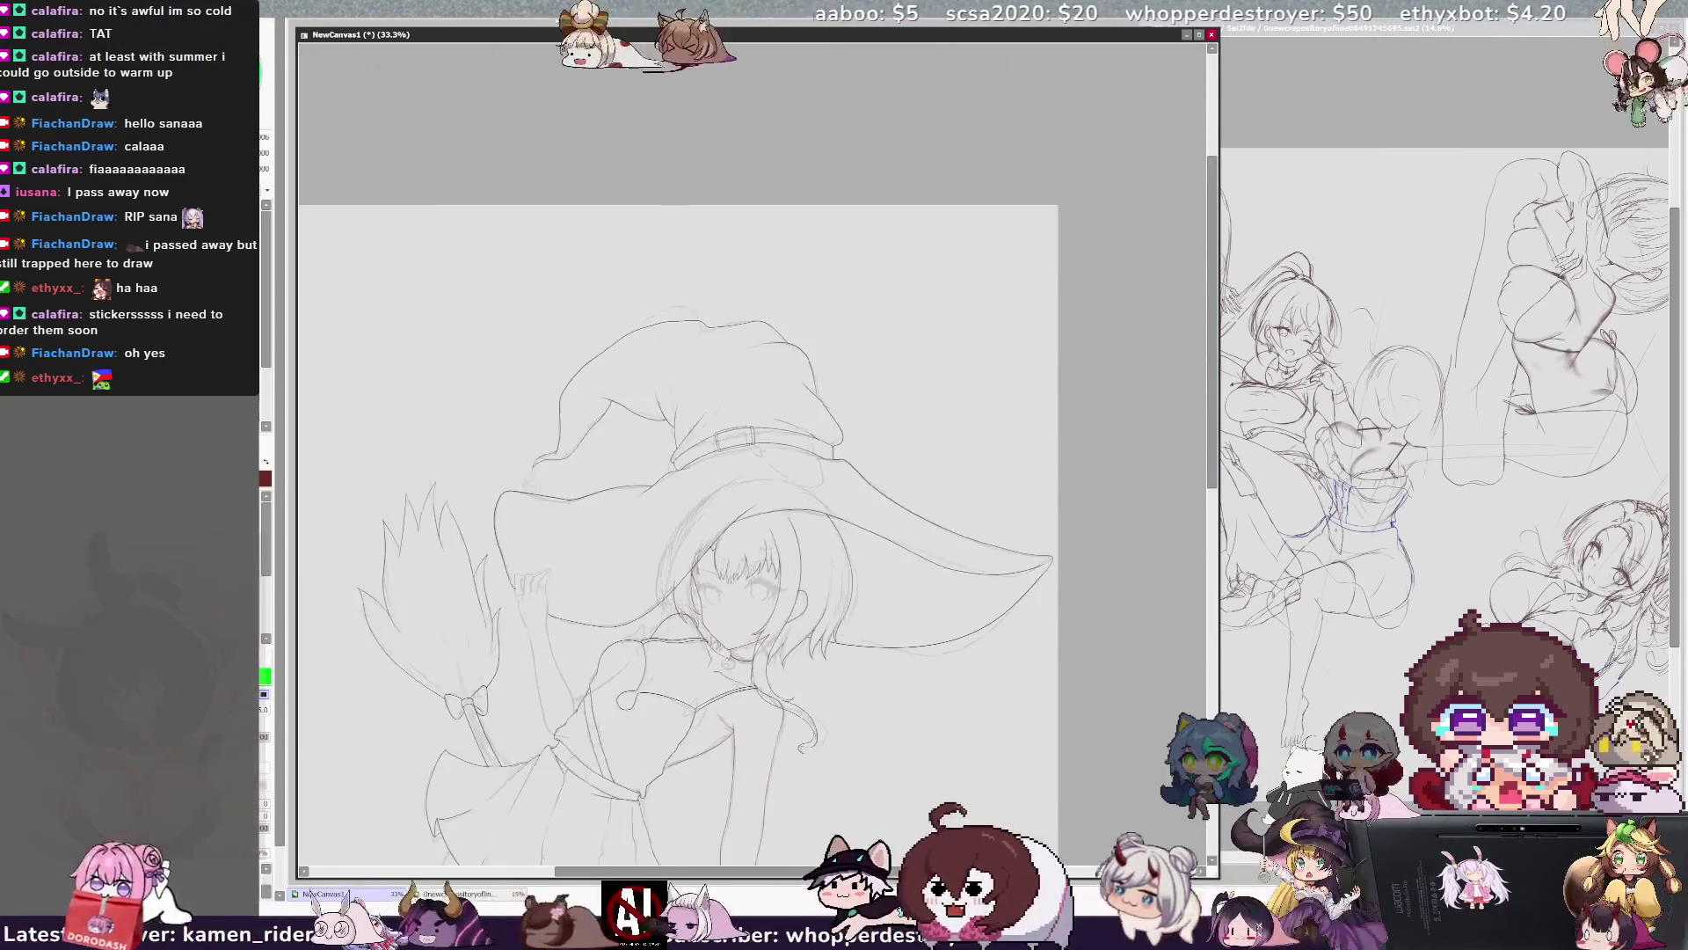
key("h")
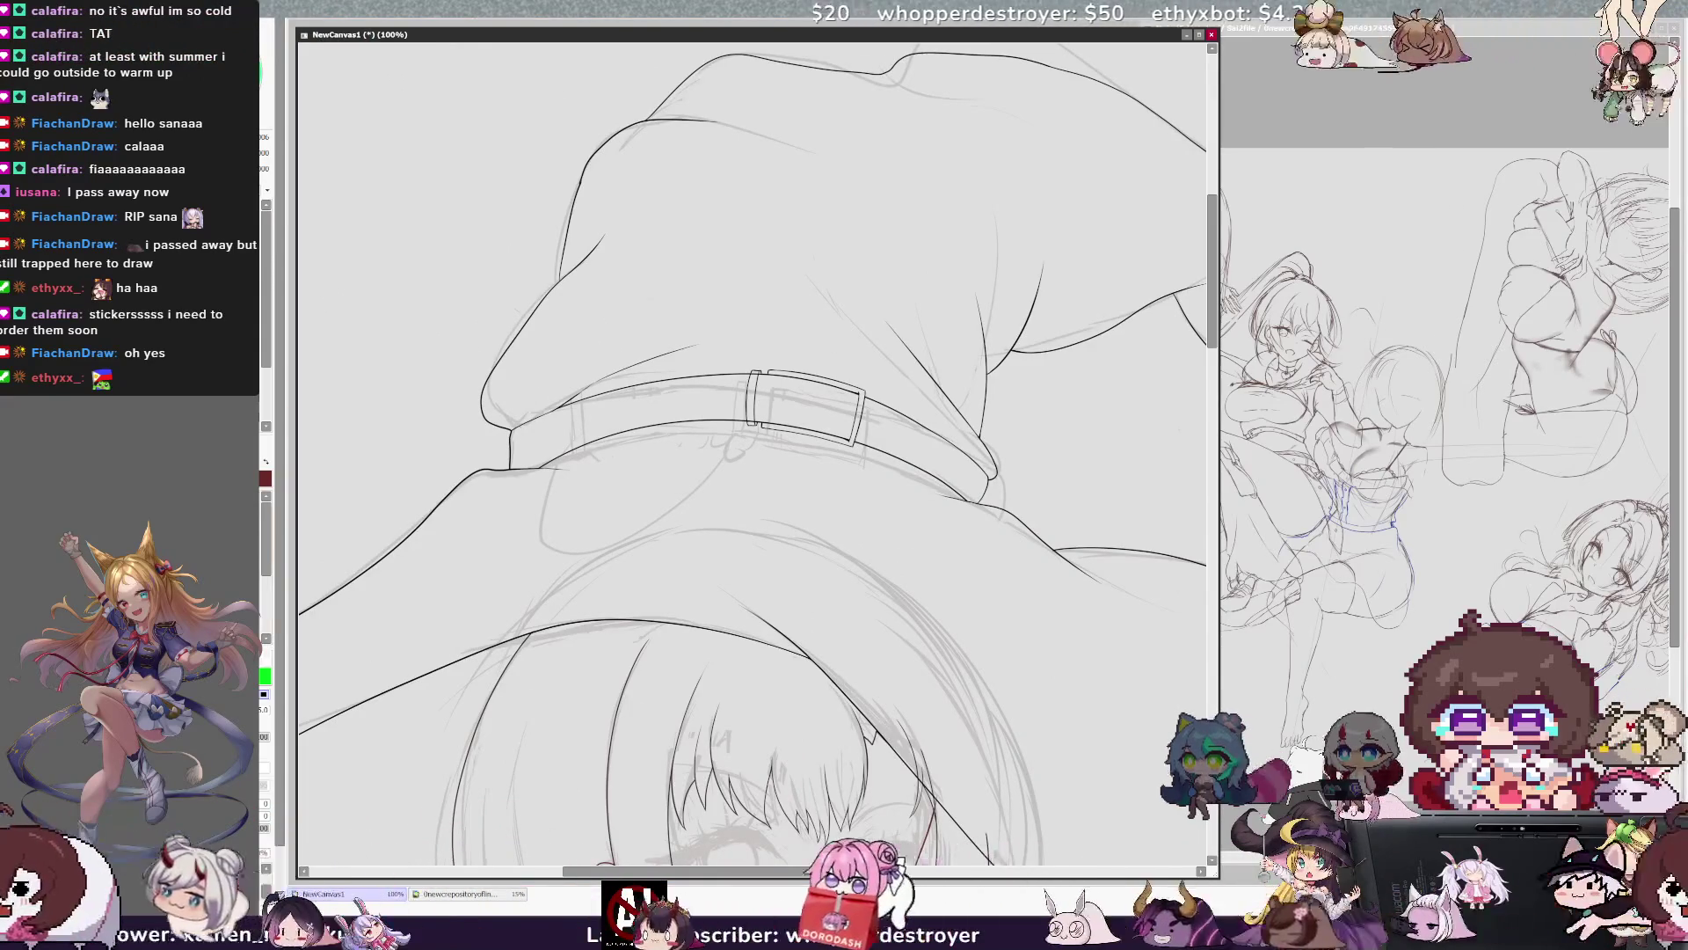
Zoom in on the buckle and redraw the band's left edge, checking it mirrored.
key("ctrl+plus")
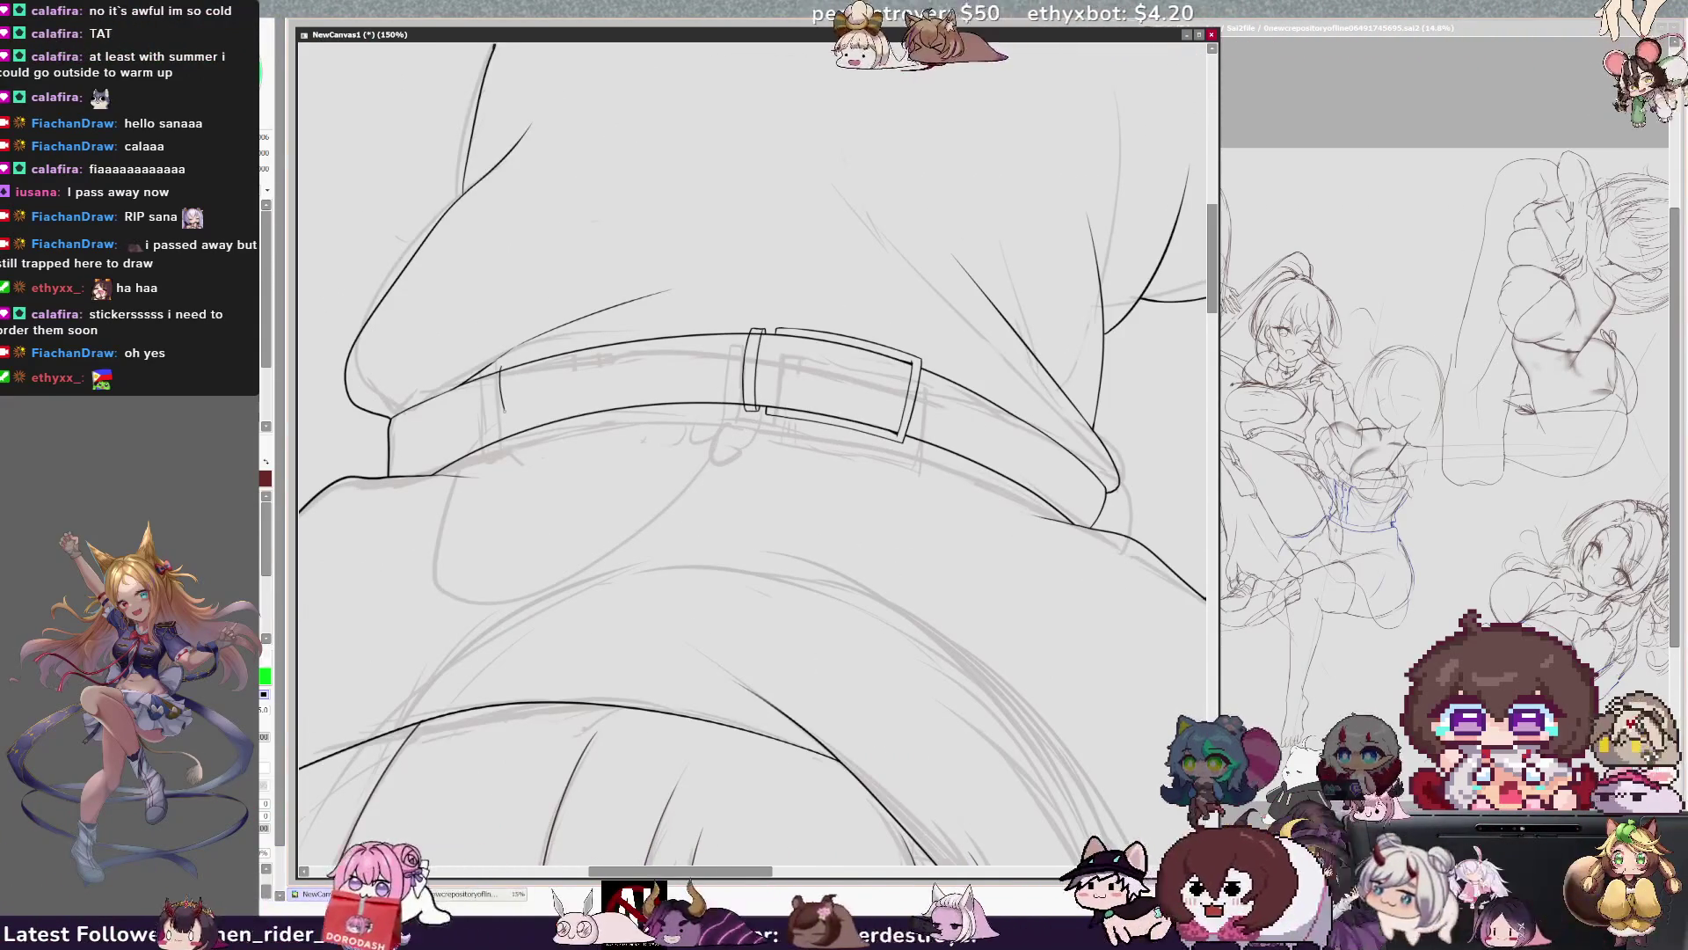
left_click_drag(497, 367, 506, 433)
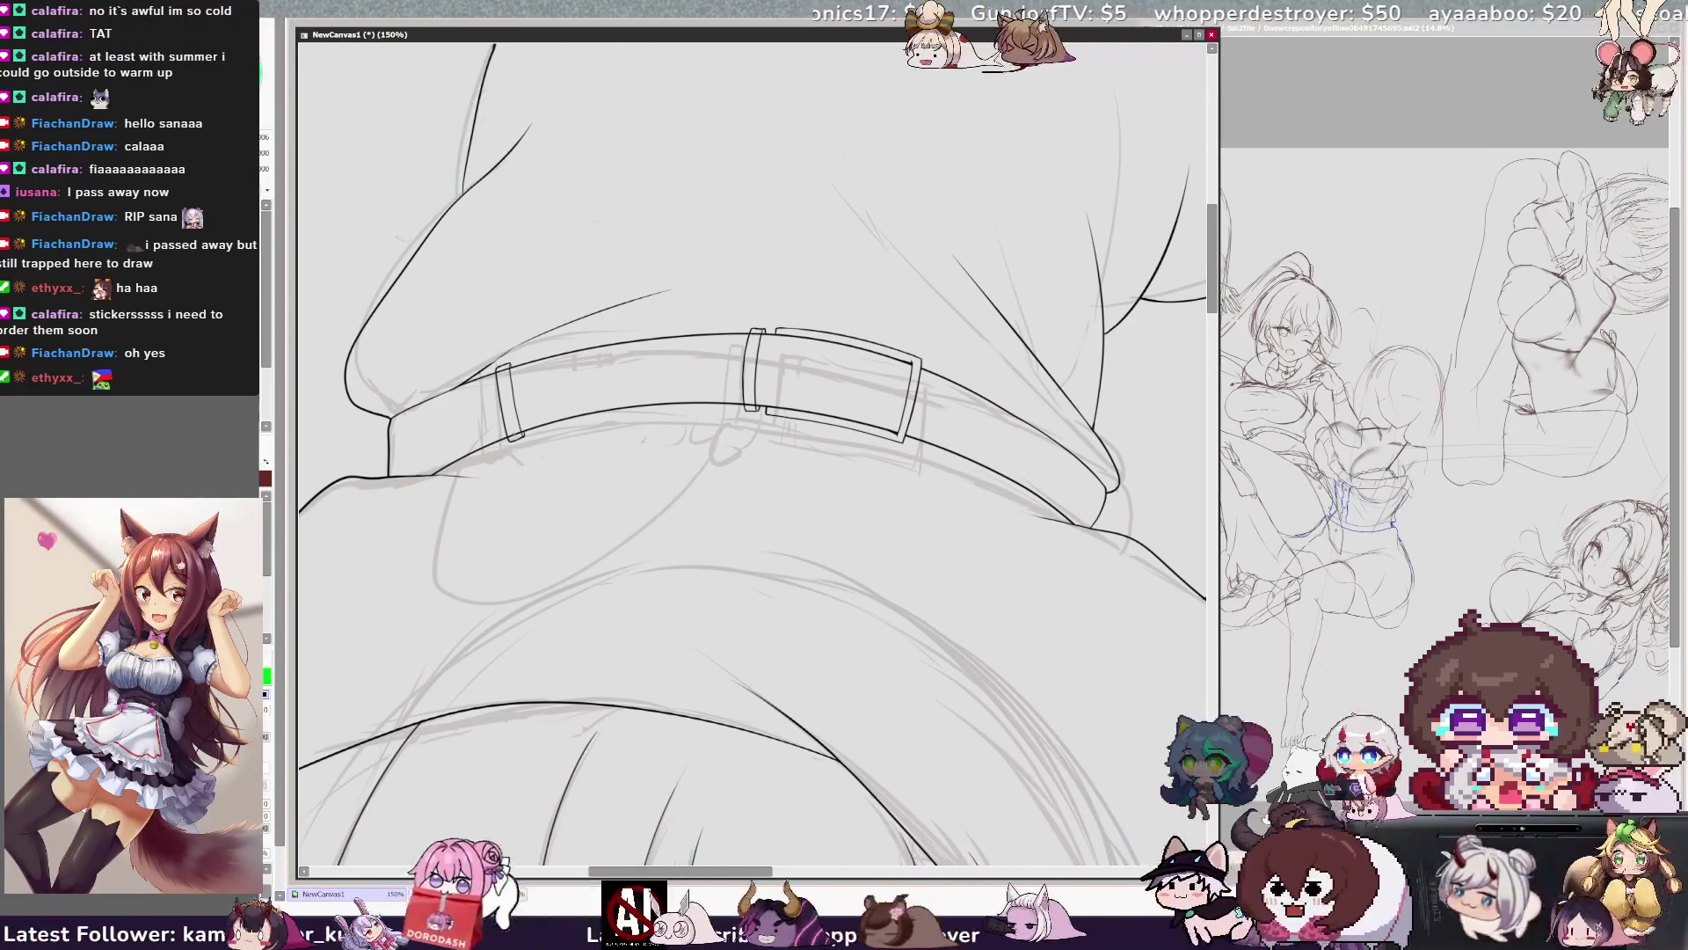
key("h")
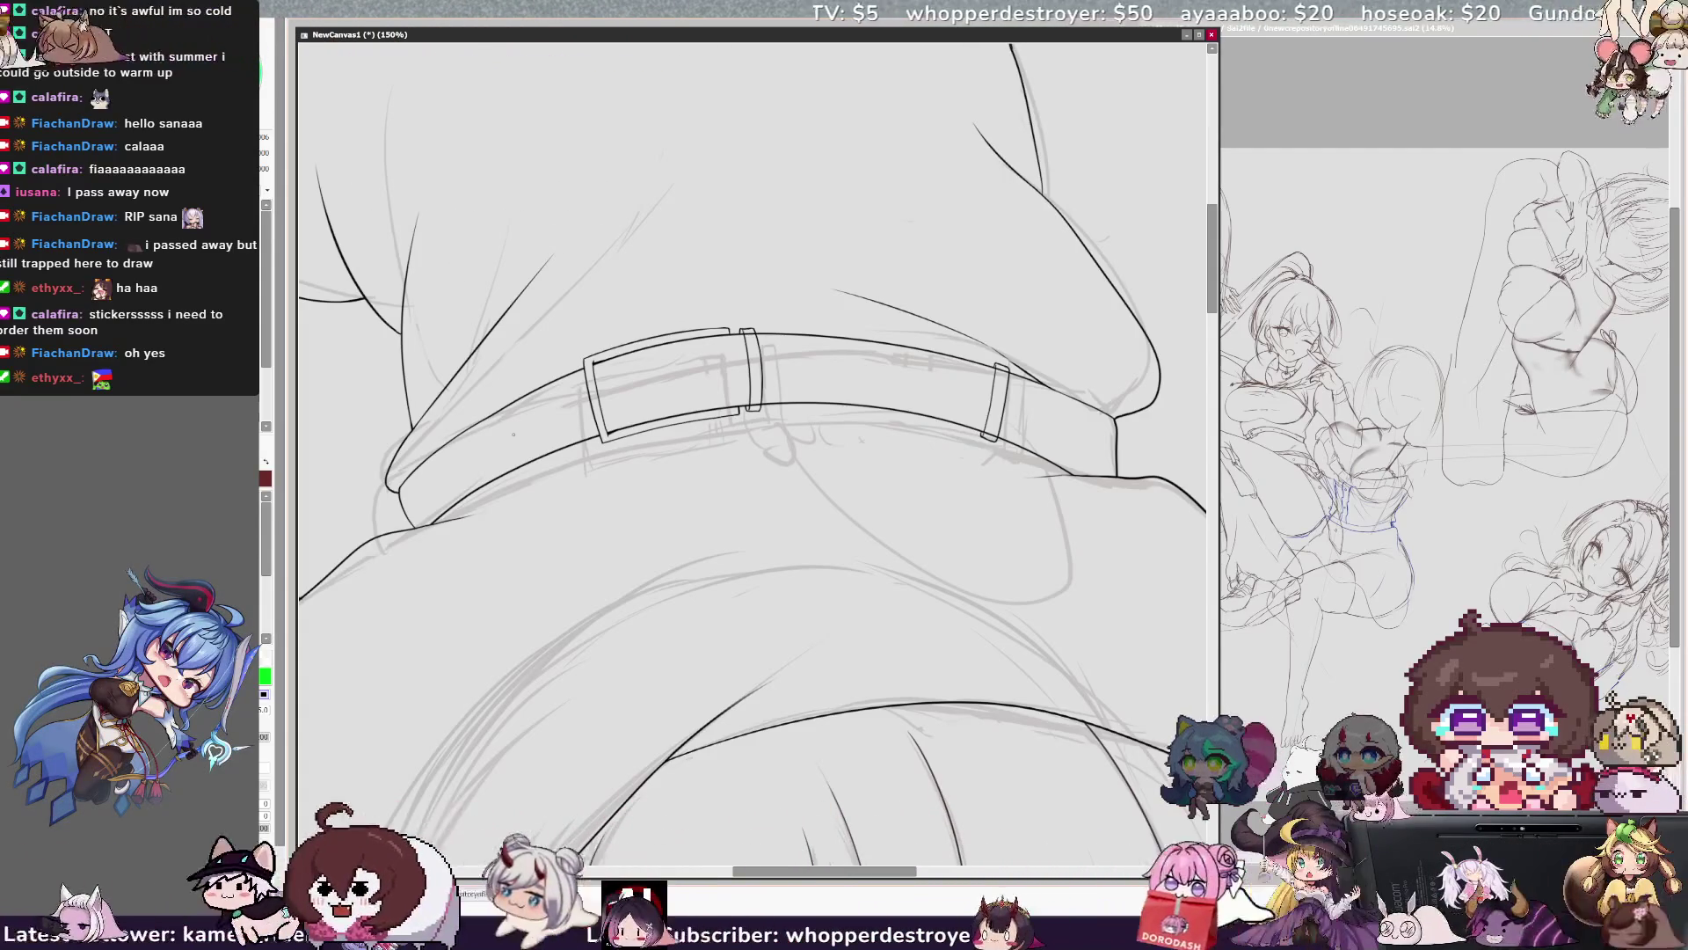
key("h")
Erase the belt loop's left outer line and ink the buckle's right edge in black.
key("x")
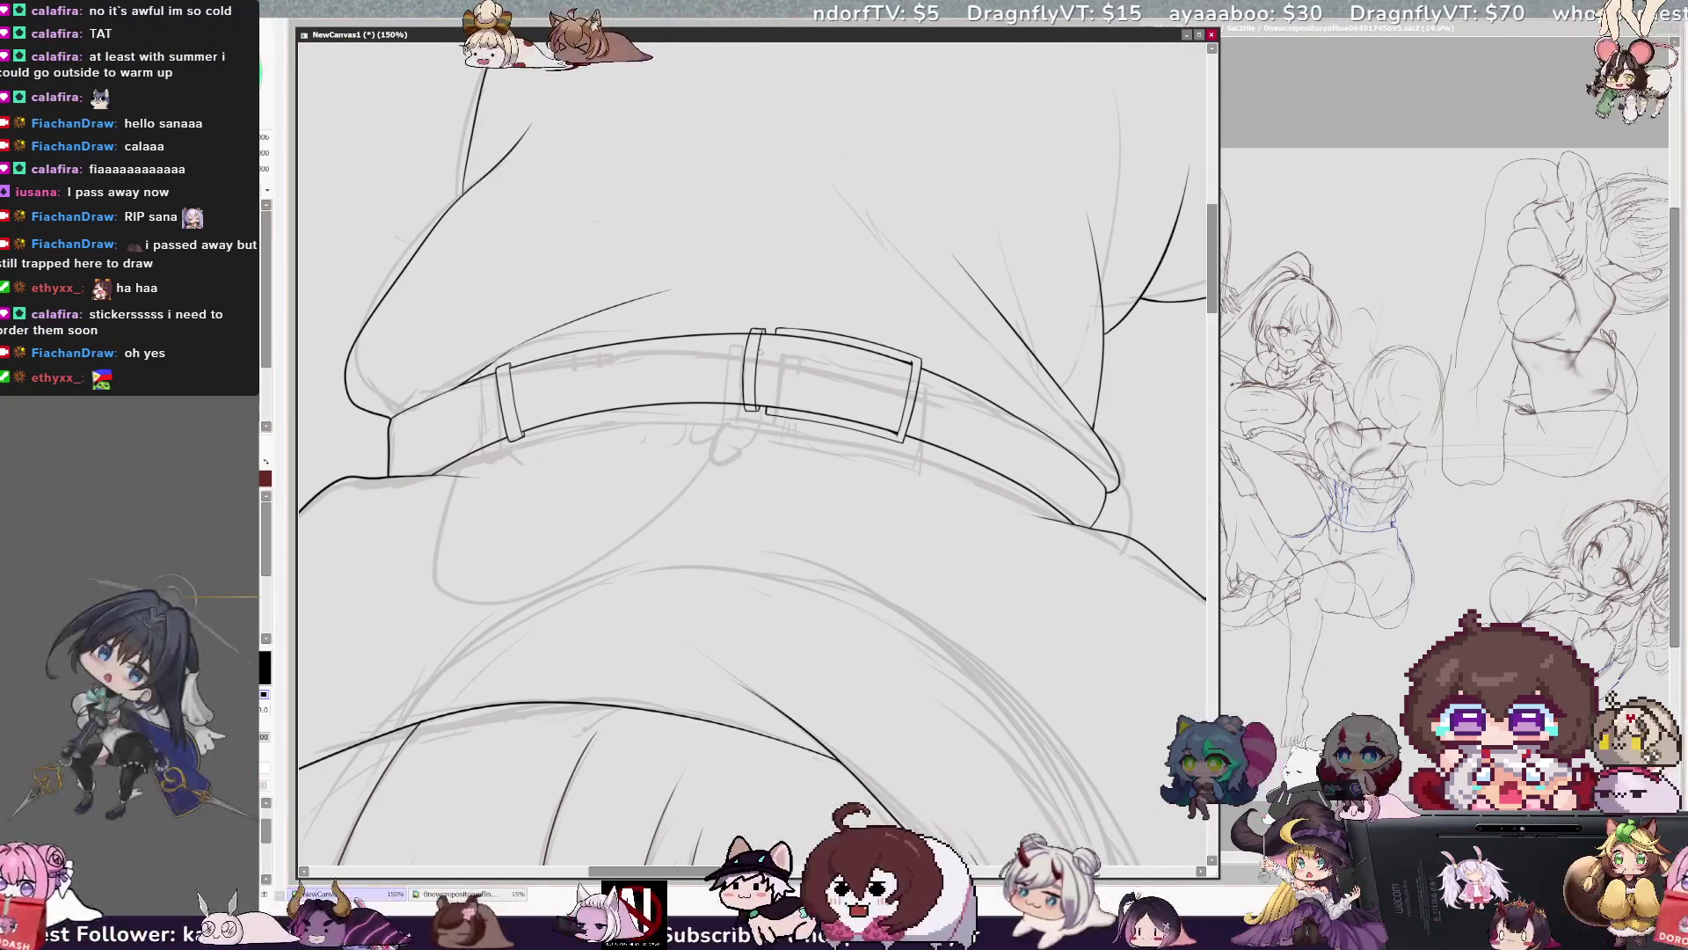
mouse_move(748, 343)
left_mouse_down()
mouse_move(743, 398)
mouse_move(747, 348)
left_mouse_up()
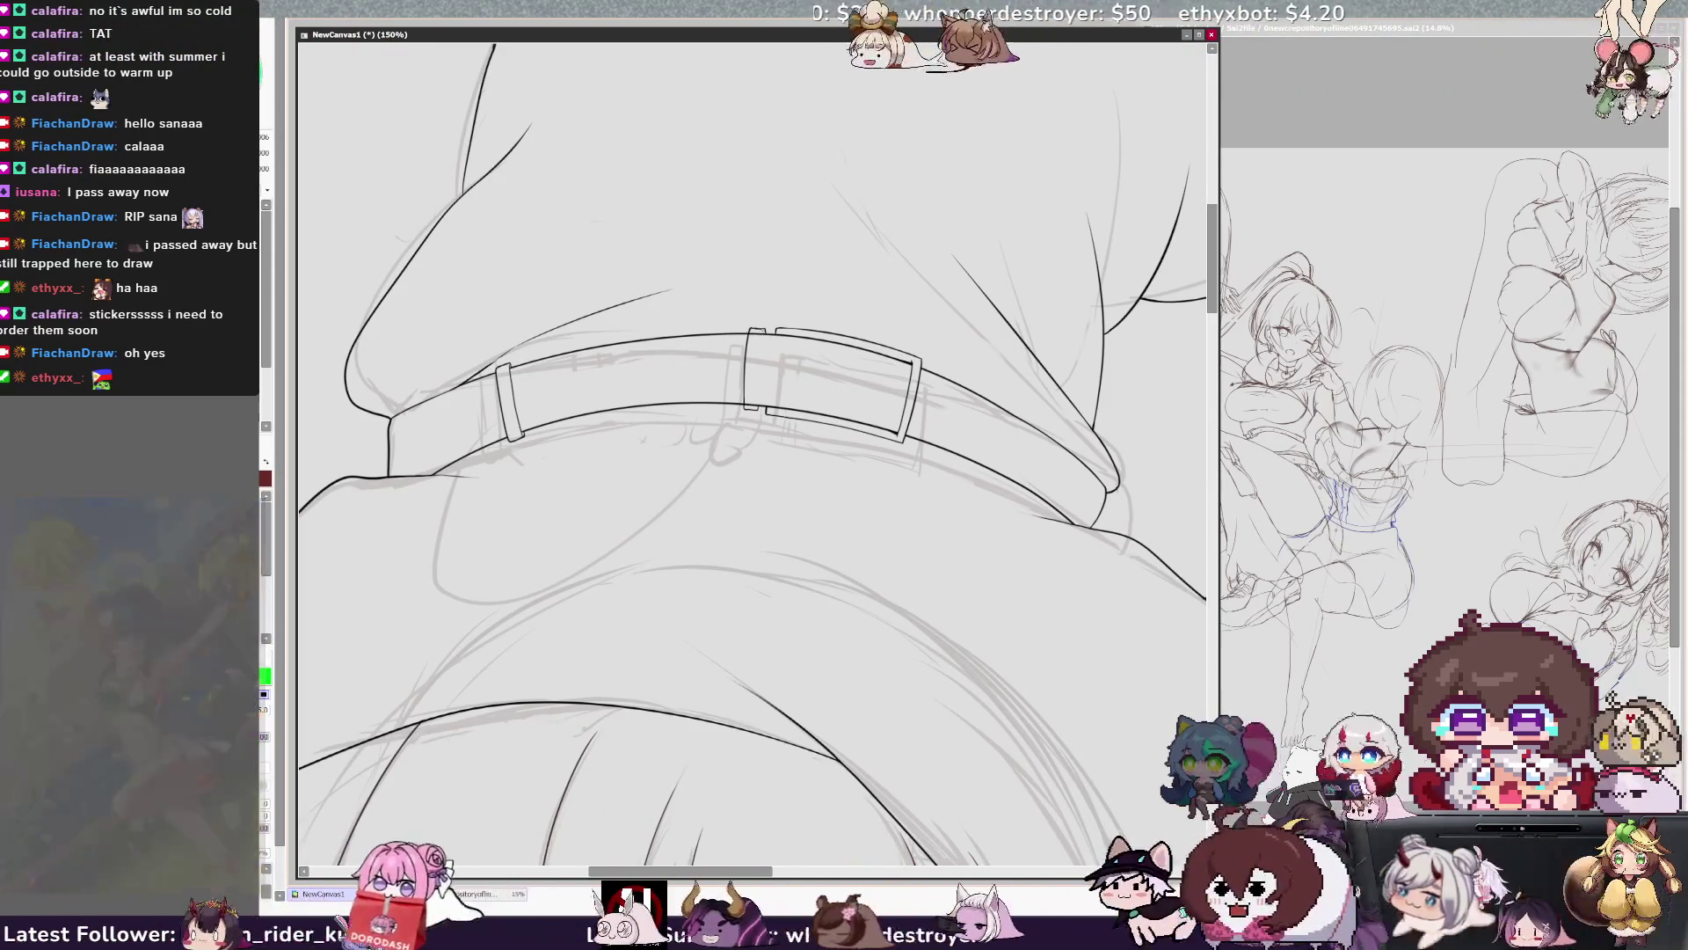
left_click_drag(764, 328, 757, 399)
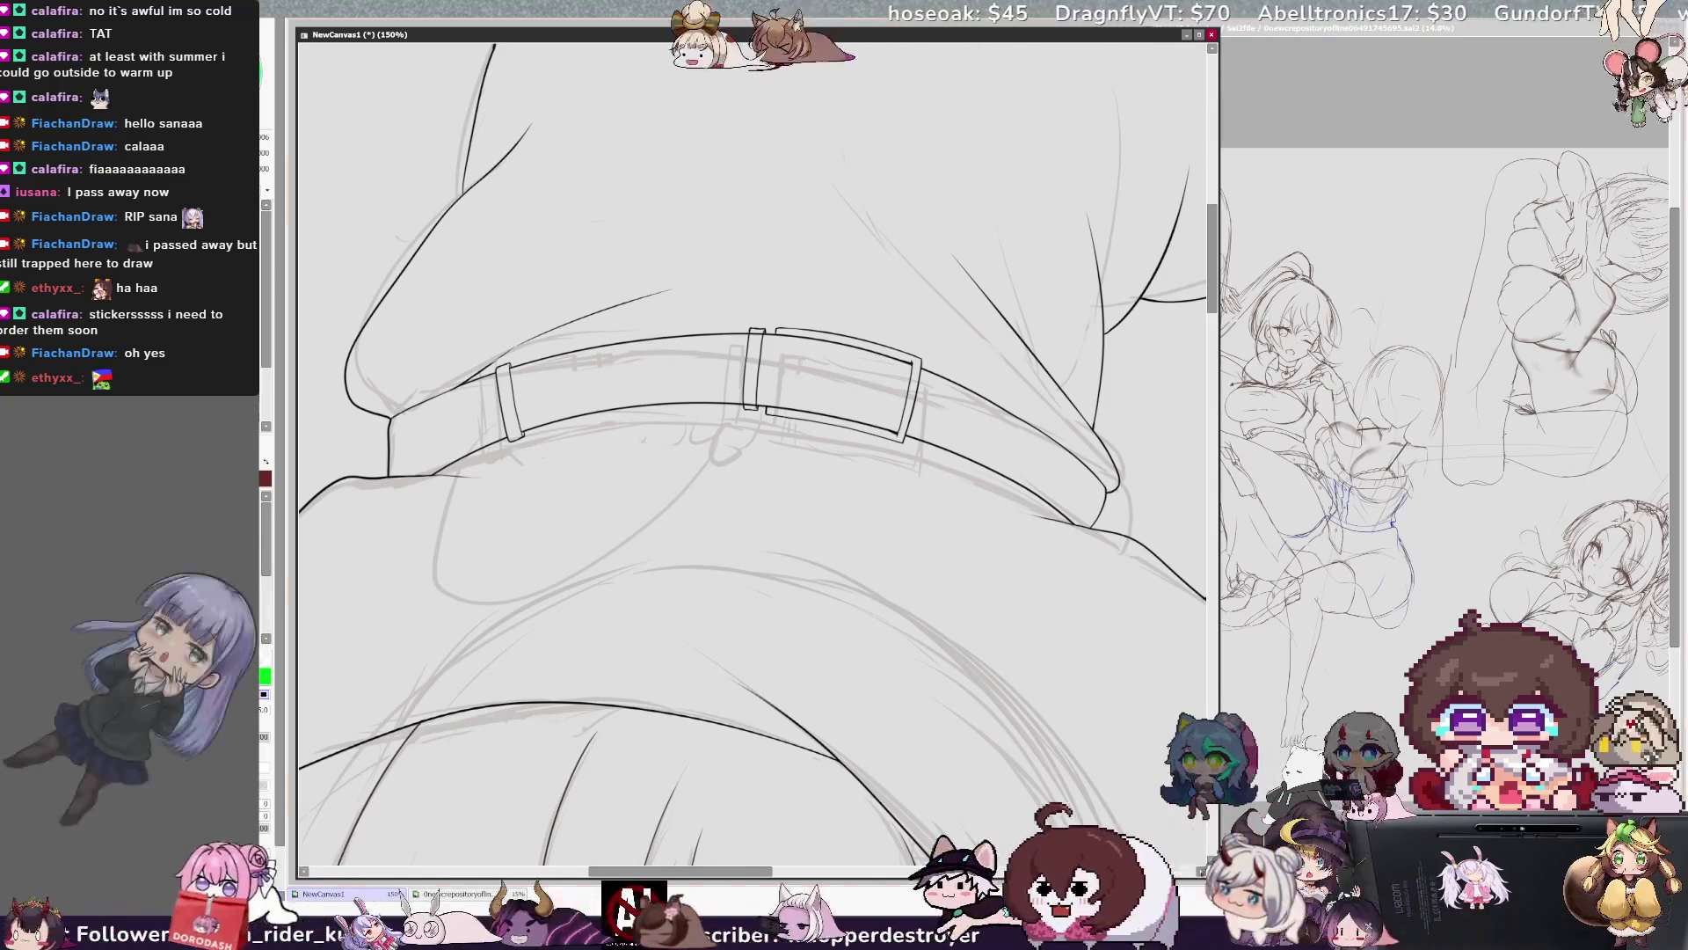
key("x")
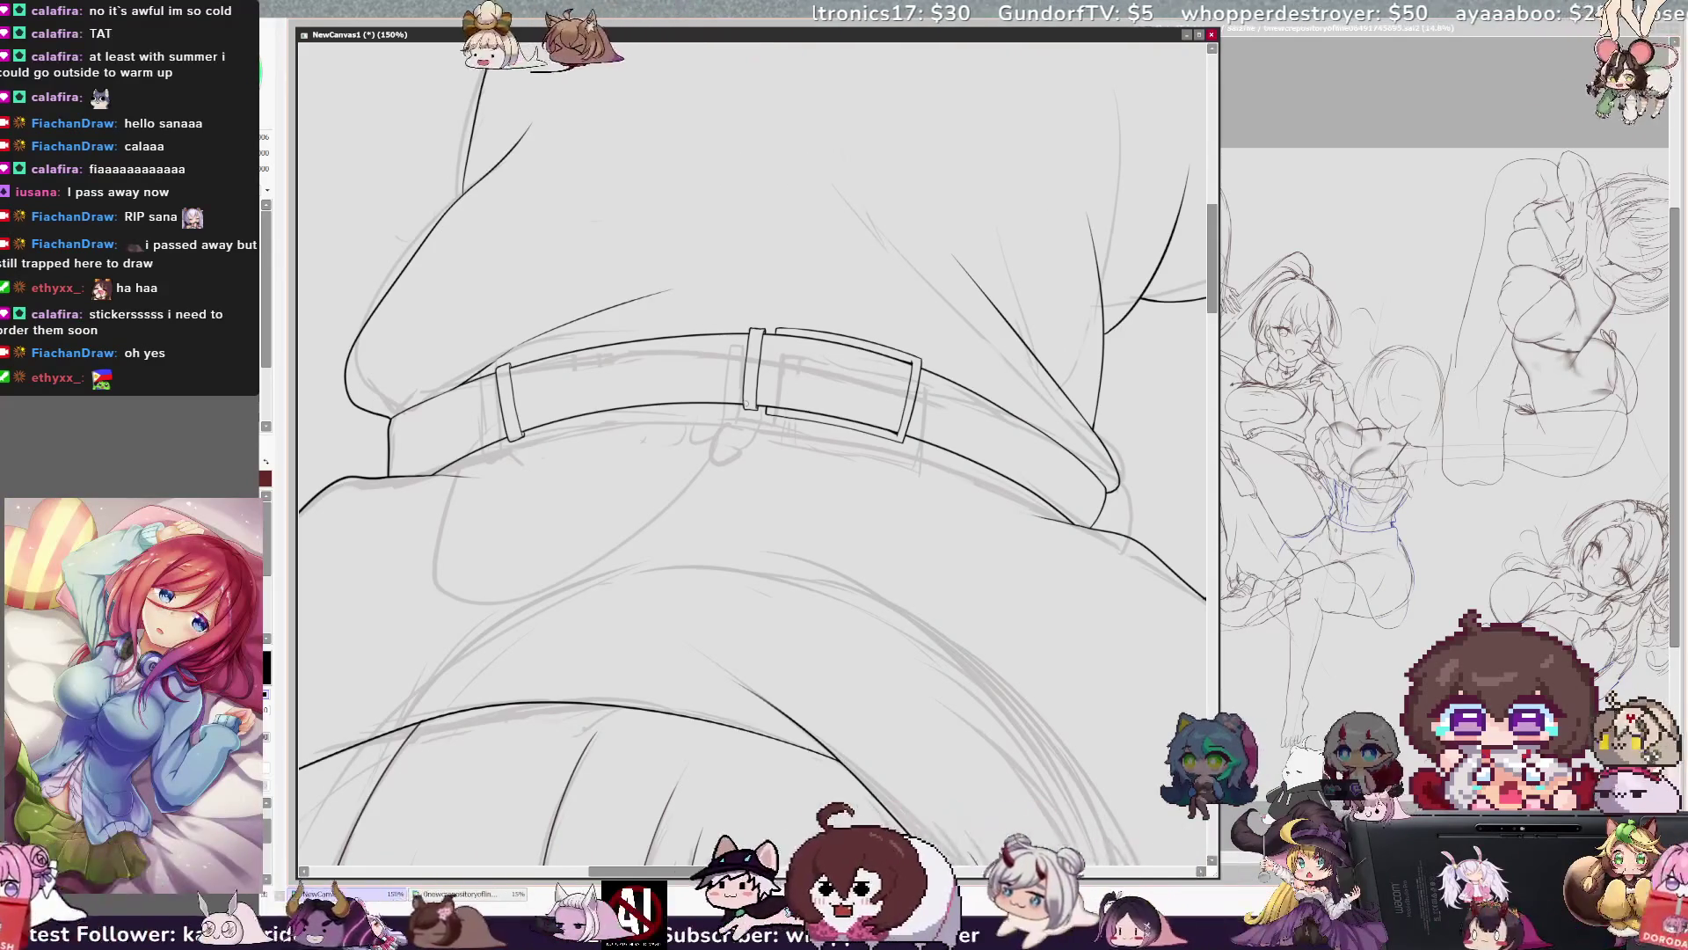
Zoom out to the legs and rotate the view, then ink the jagged skirt hem and broom shaft.
key("h")
key("minus")
key("minus")
key("minus")
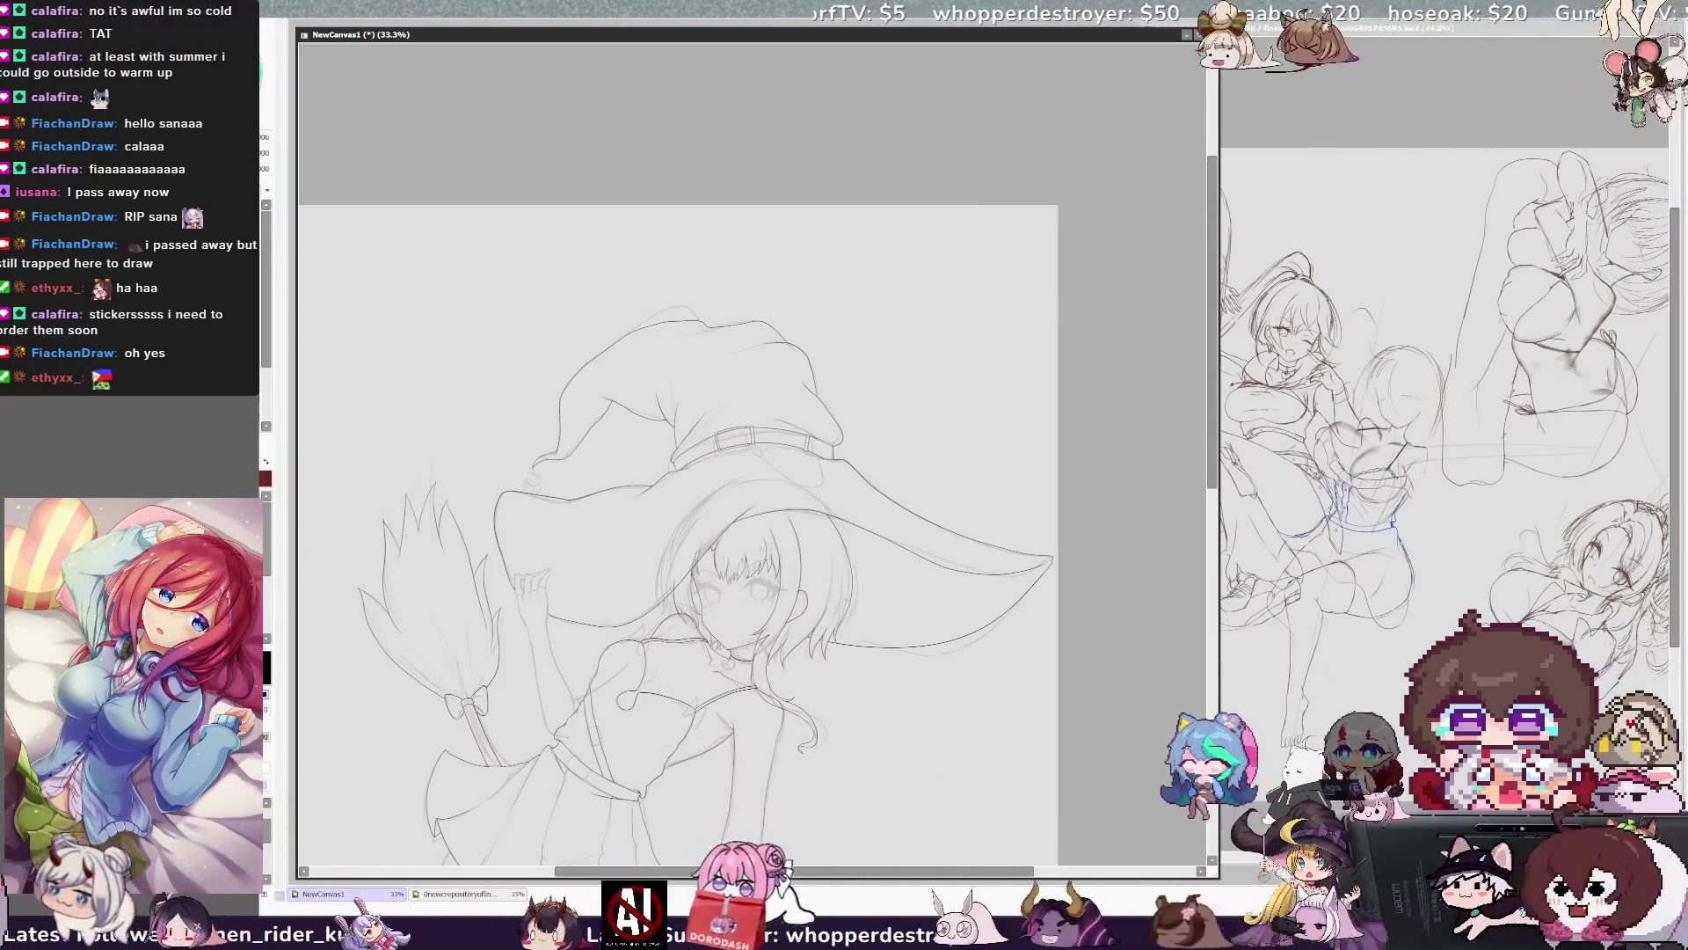
left_click_drag(1217, 497, 1209, 539)
left_click_drag(1209, 540, 1208, 591)
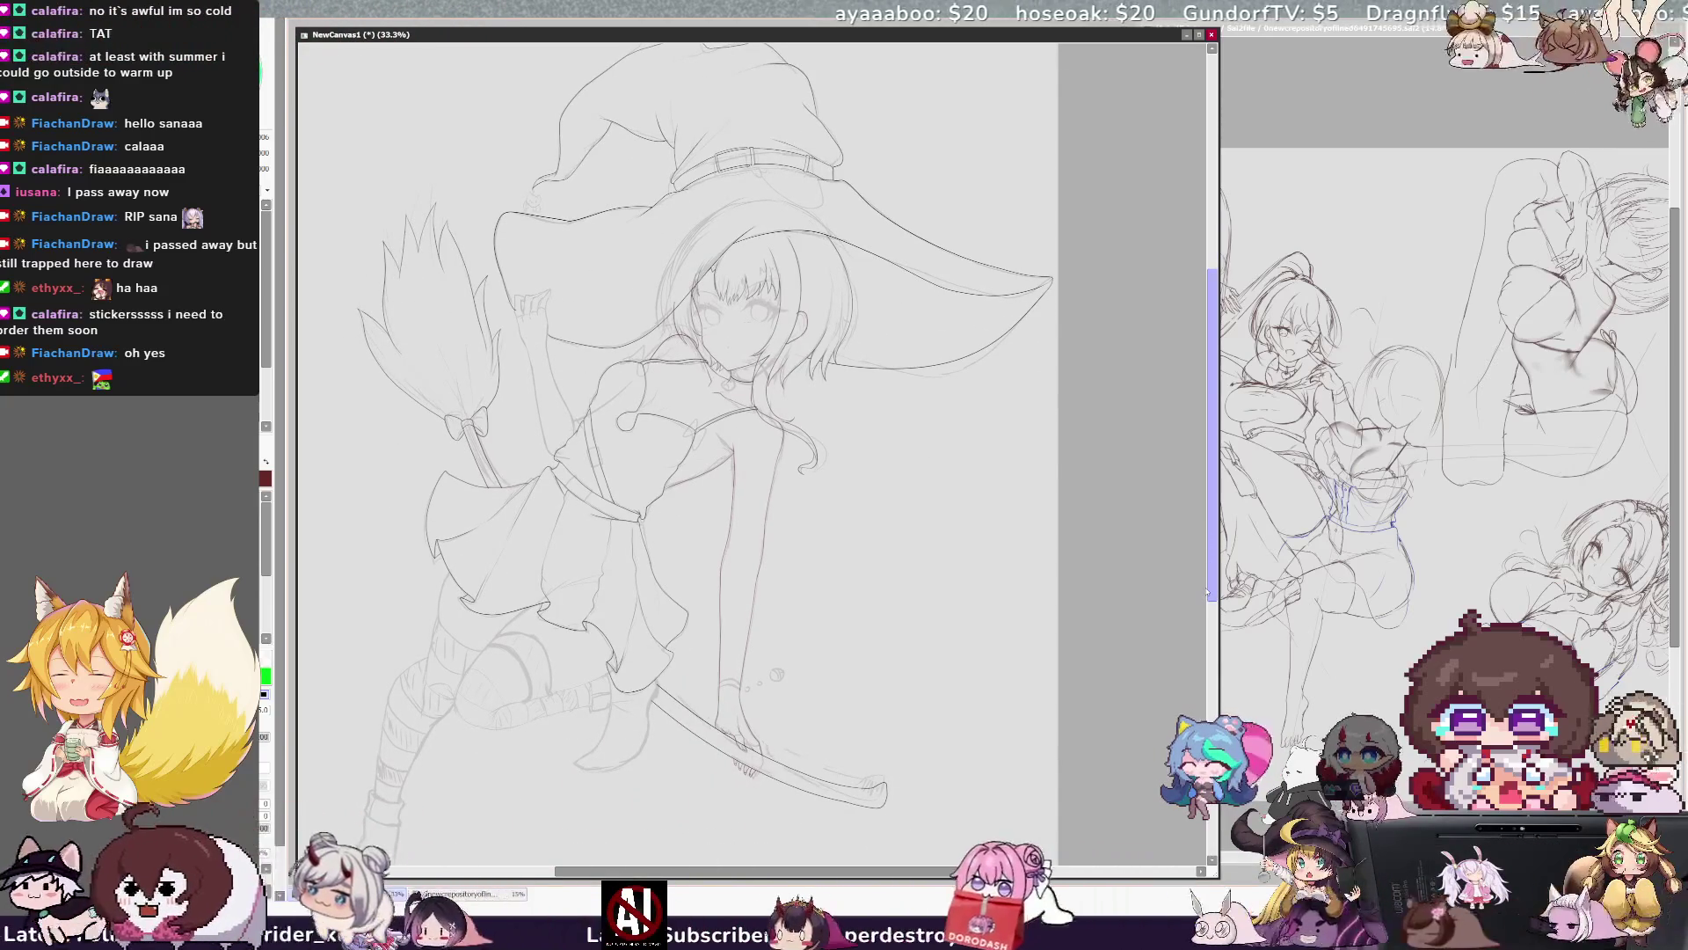
left_click_drag(1027, 873, 964, 878)
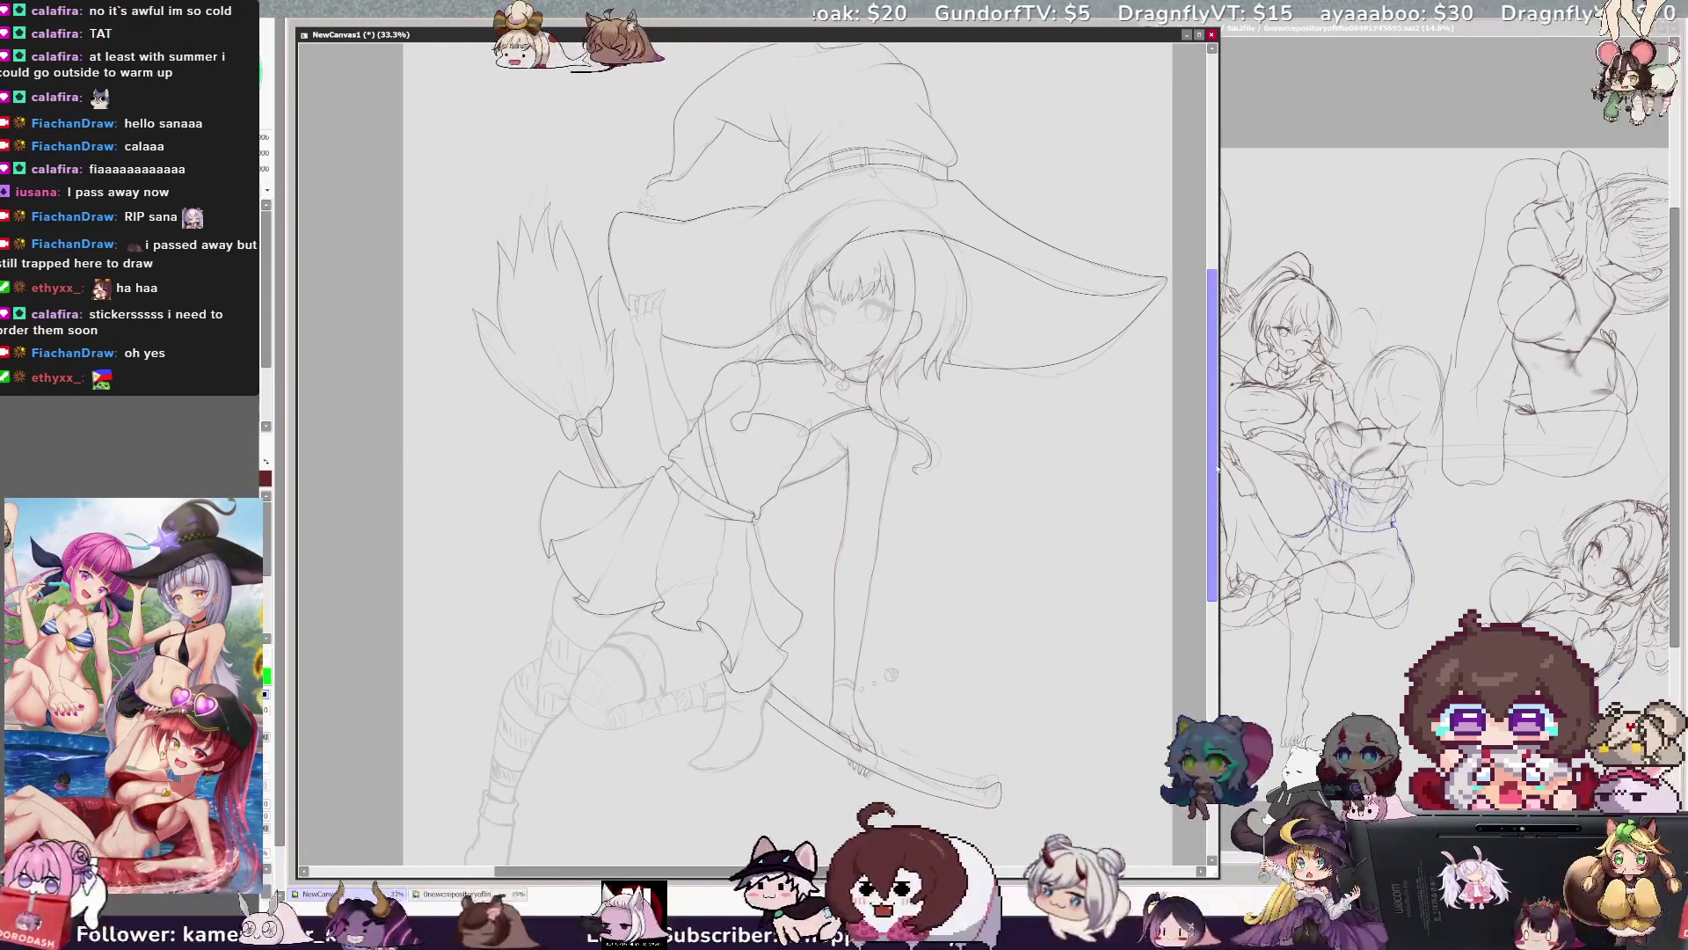
left_click_drag(1217, 469, 1214, 568)
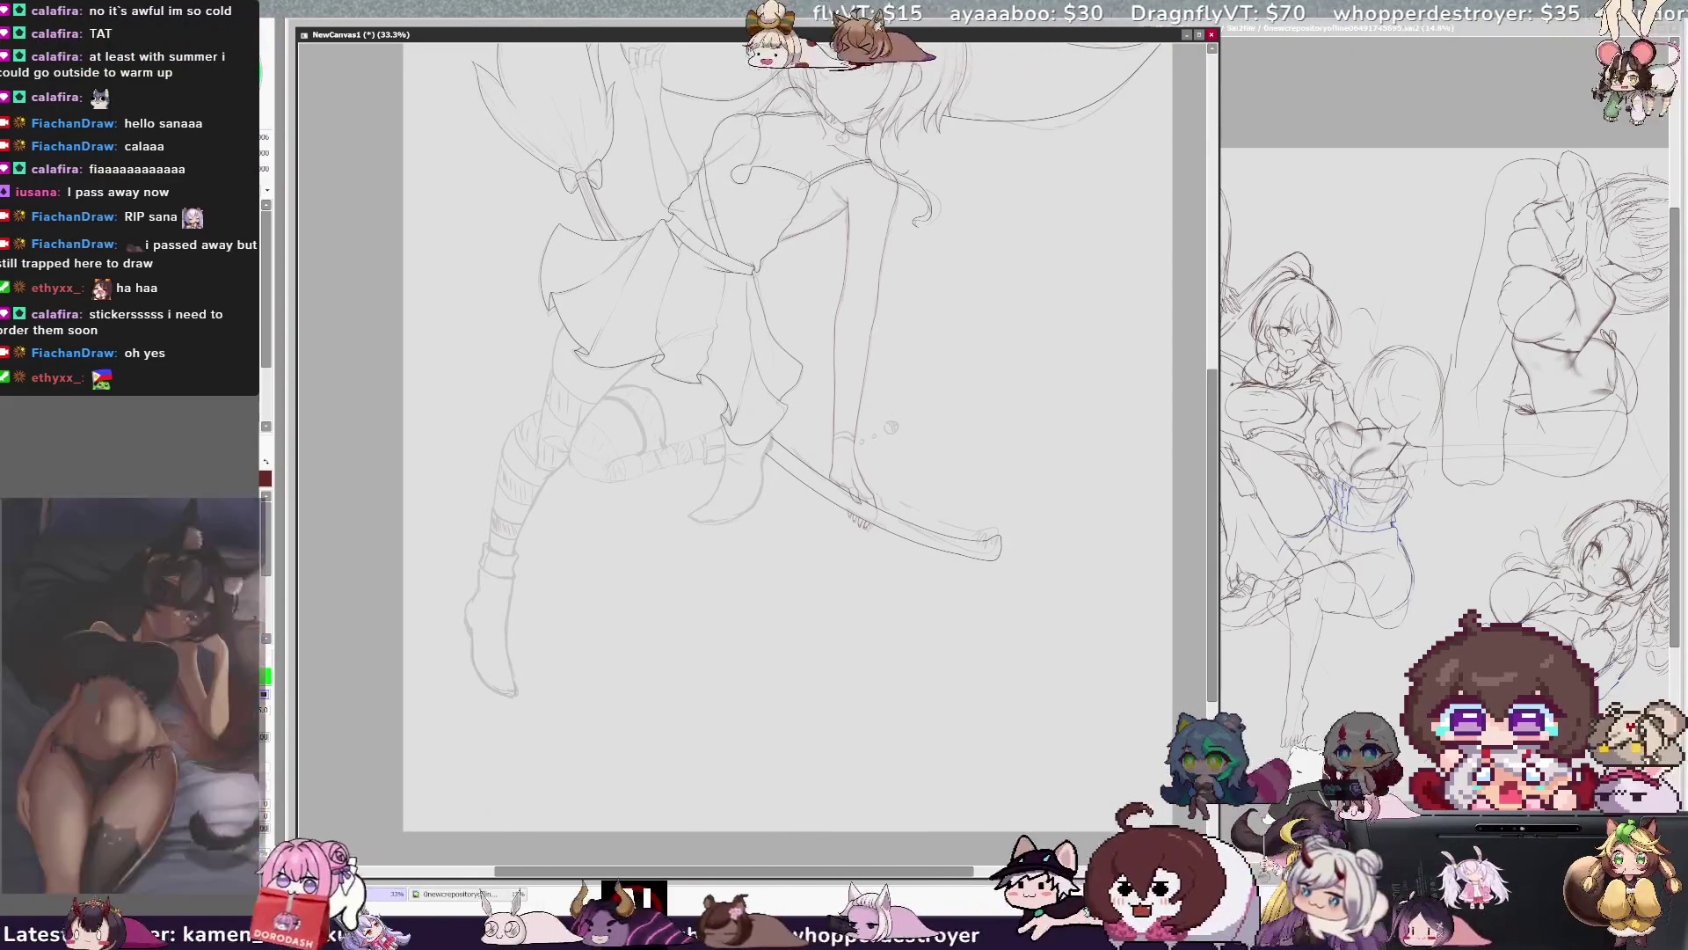
key("Delete")
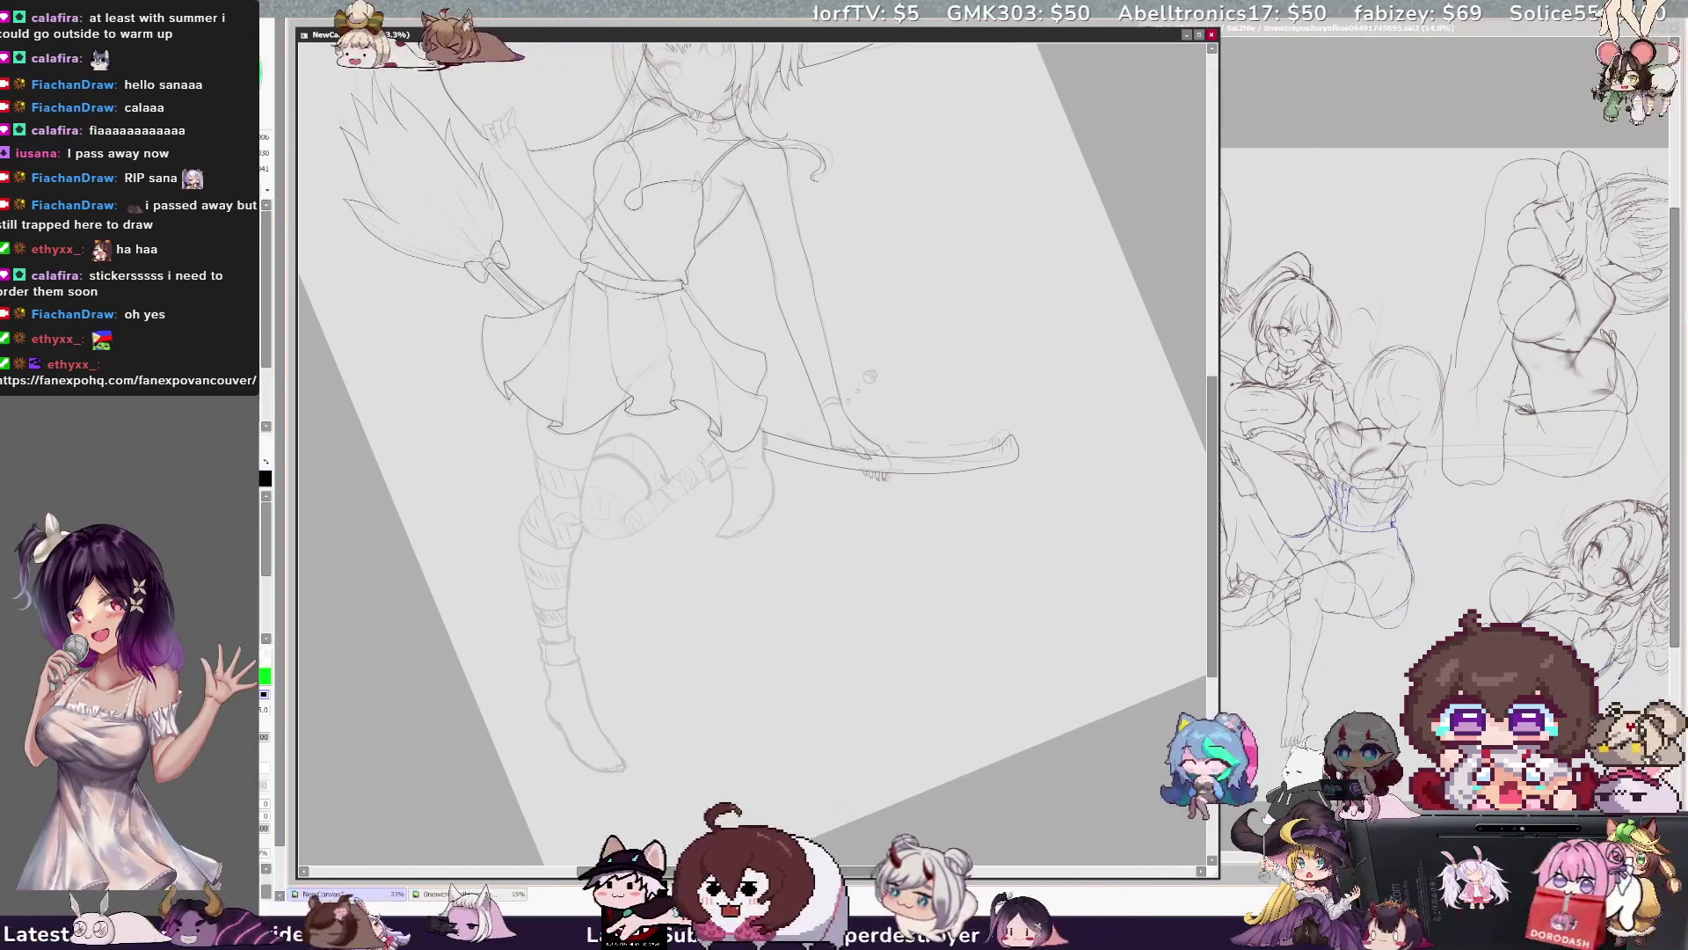
scroll(743, 457, "up", 3)
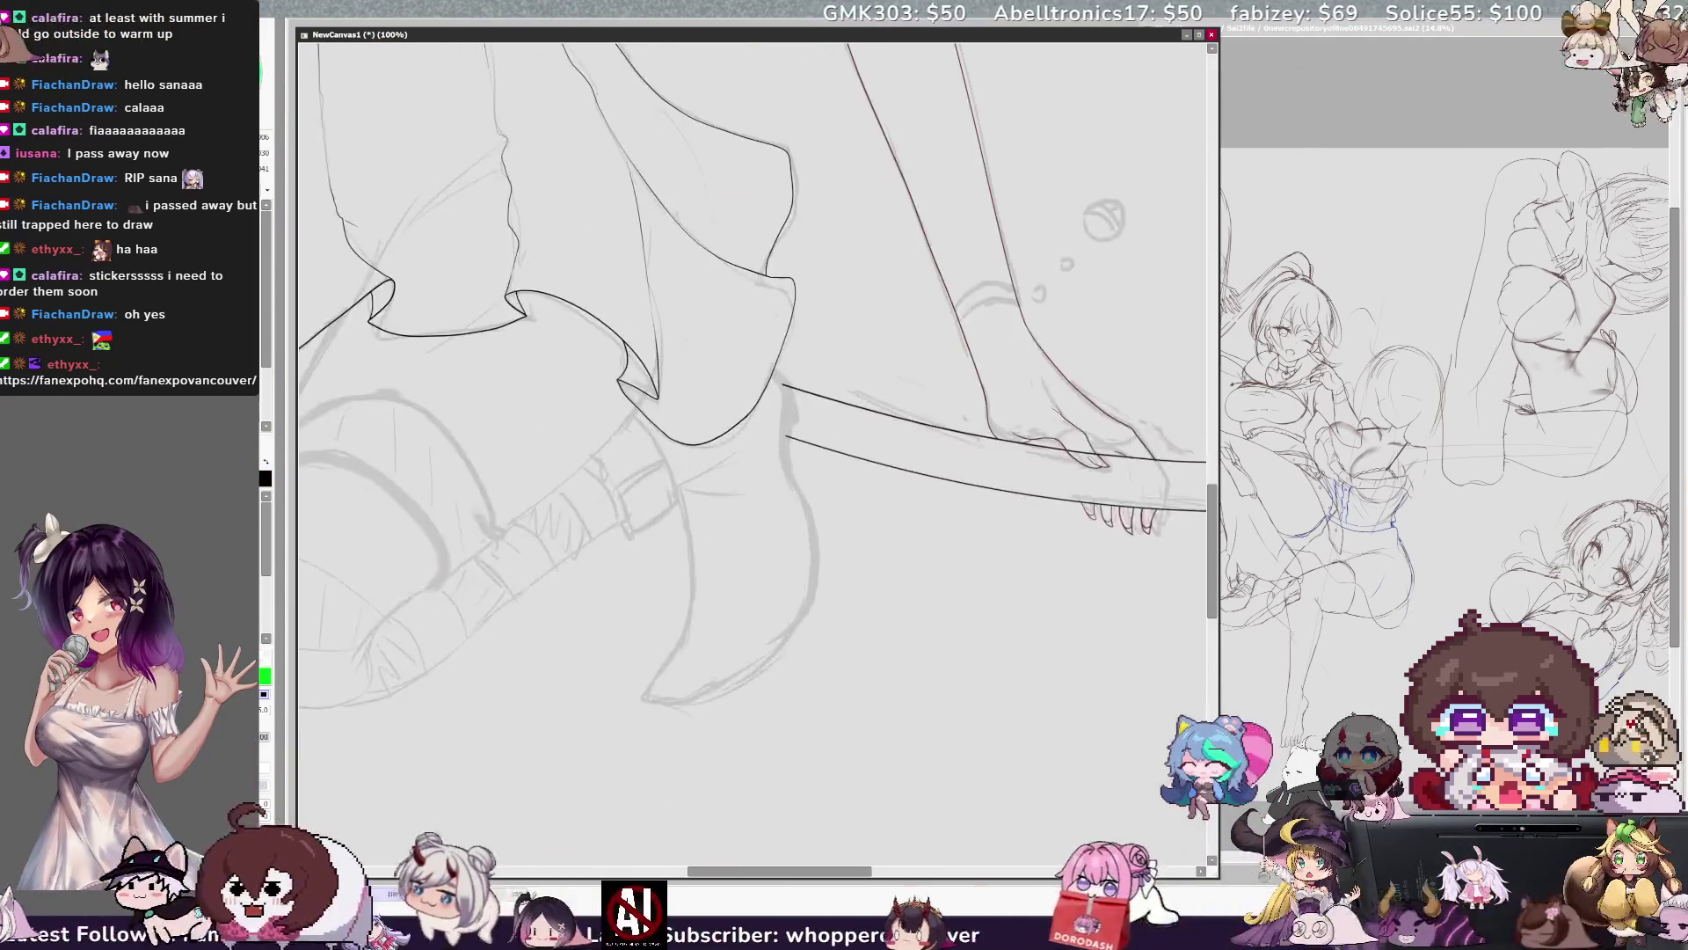
Zoom out over the legs, switch drawing tool, and mirror the canvas view to check the witch lineart.
left_click_drag(616, 440, 897, 321)
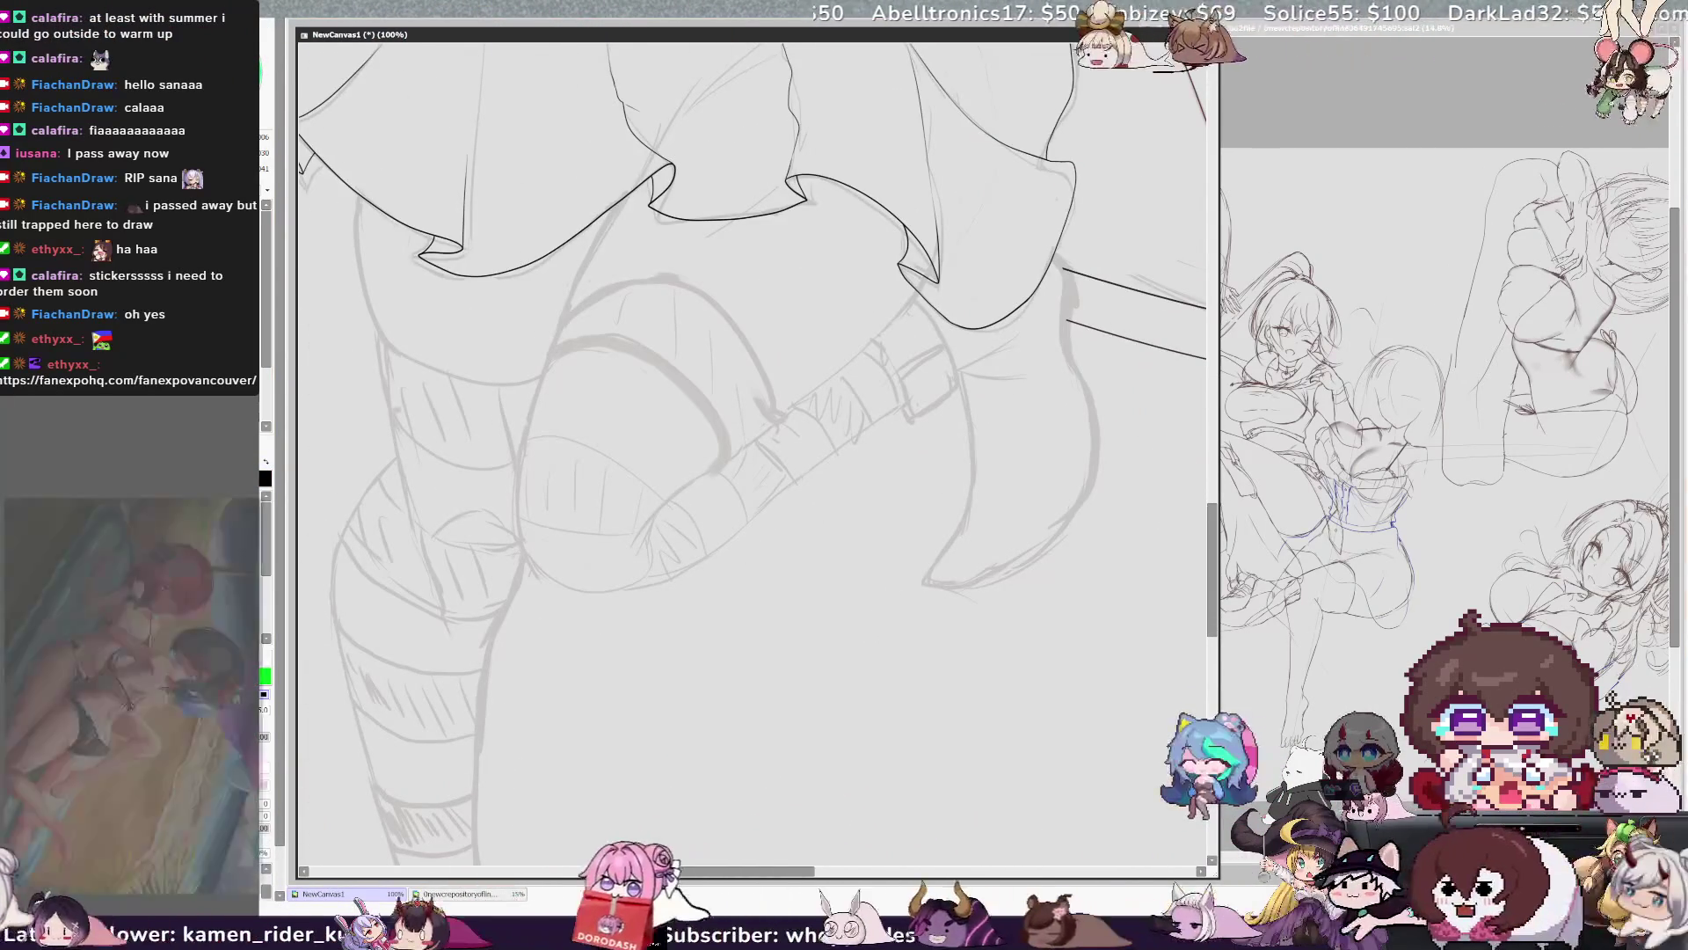
key("ctrl+minus")
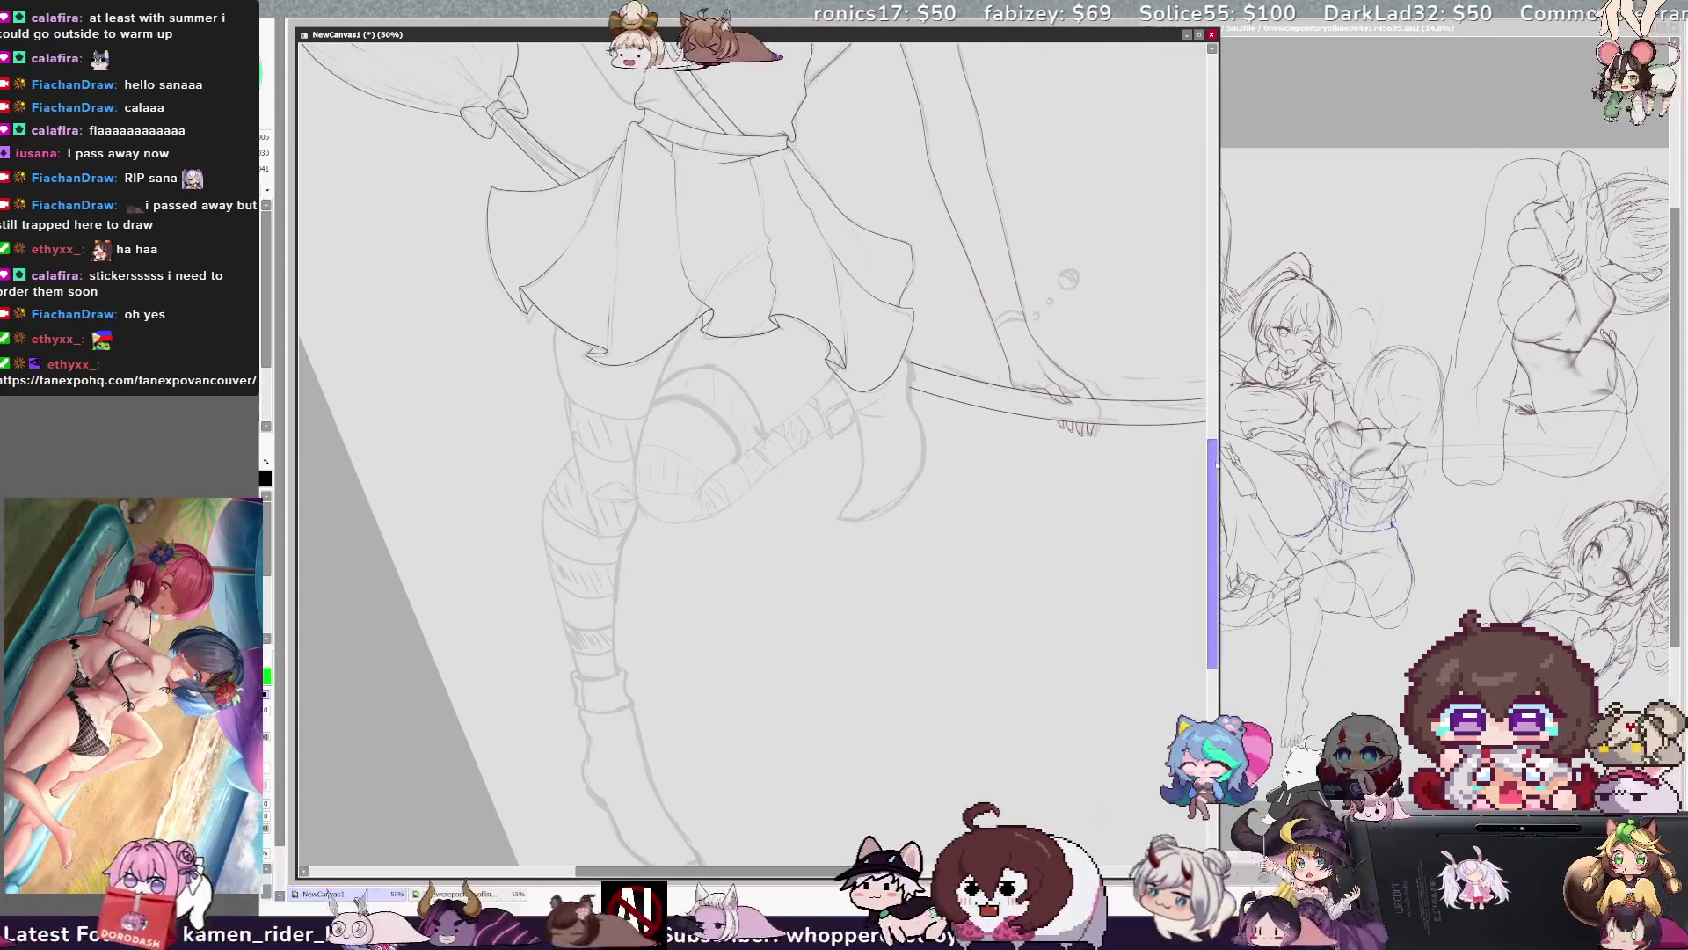
scroll(1212, 464, "up", 3)
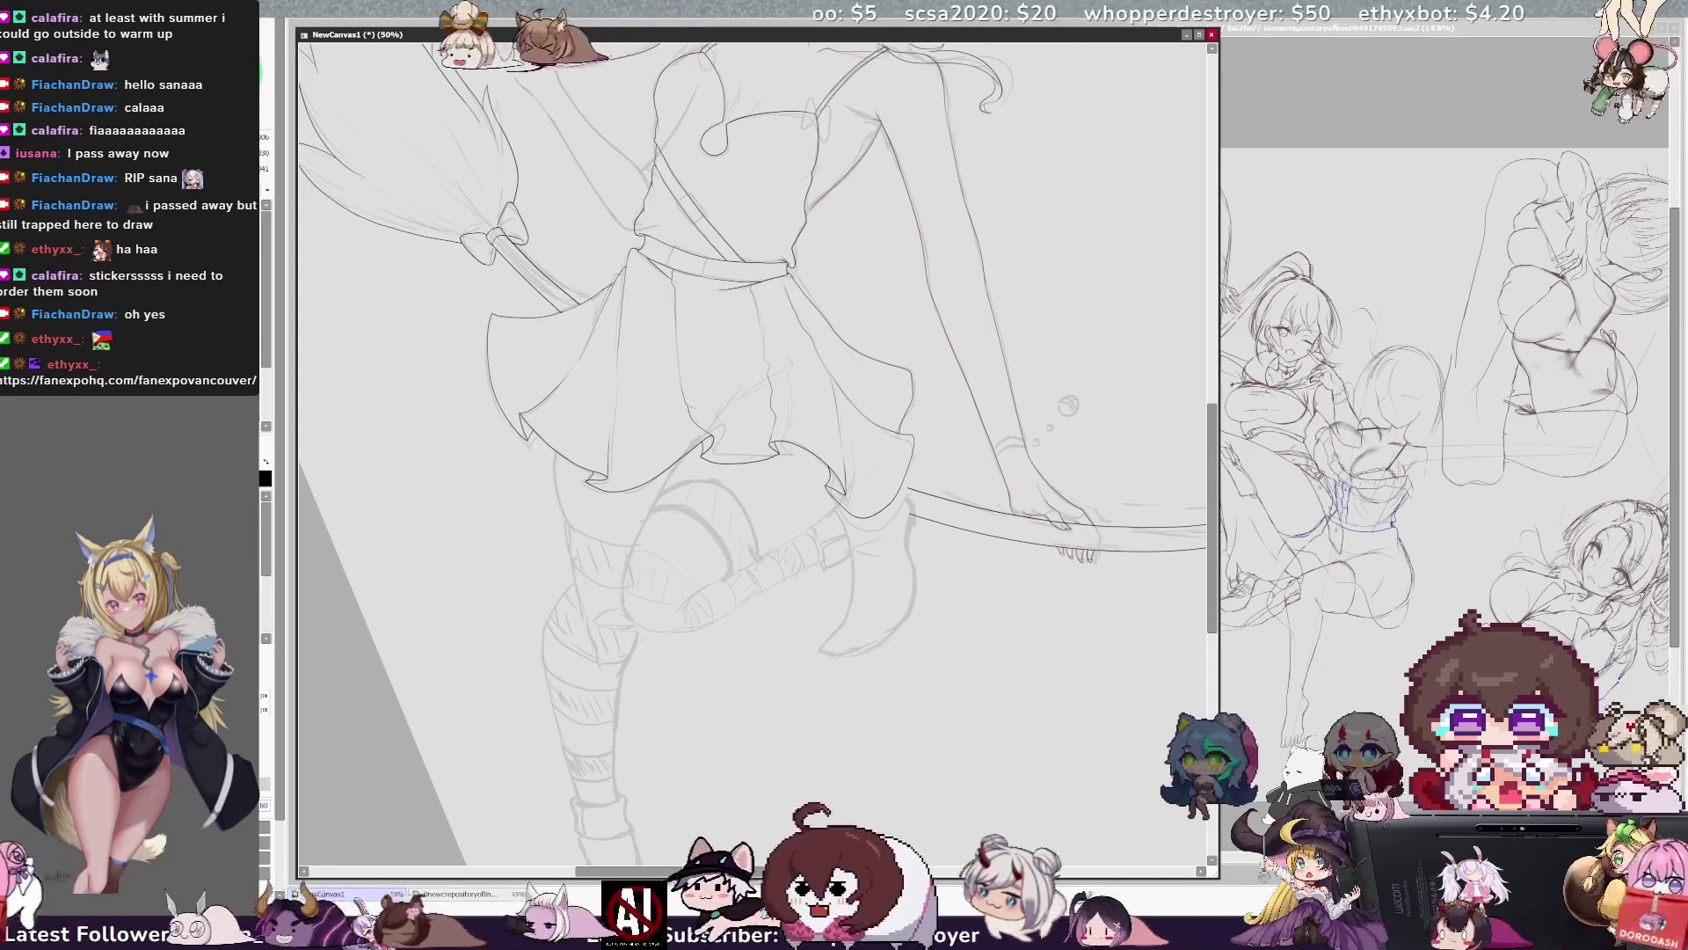
key("e")
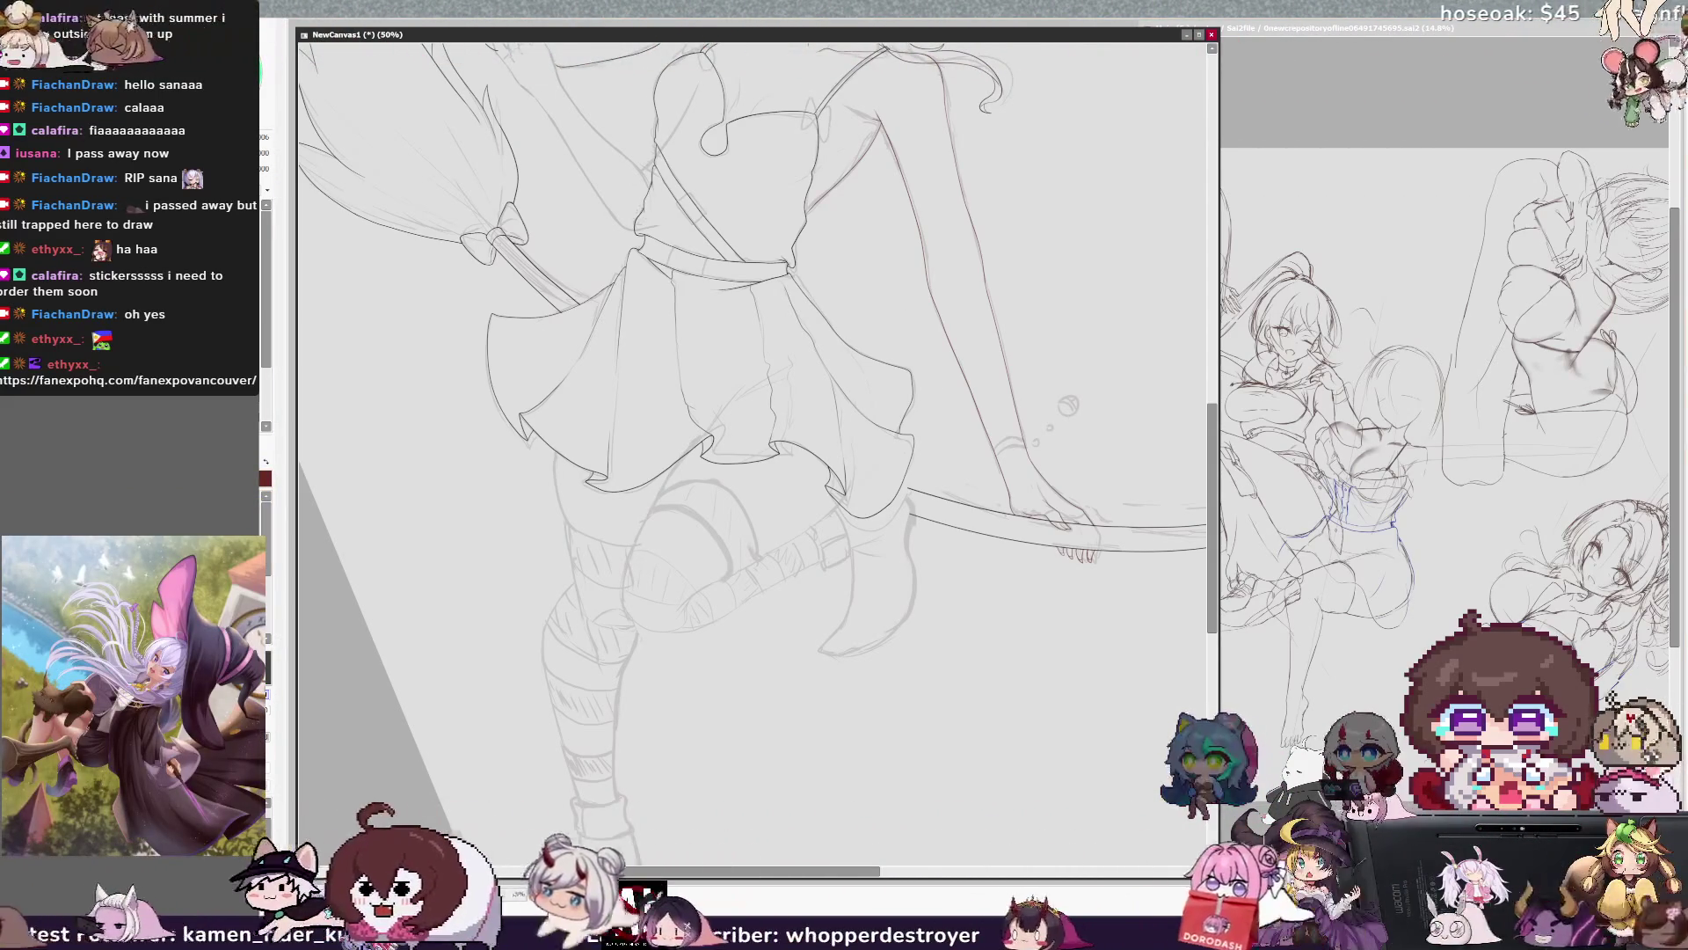
key("h")
key("h")
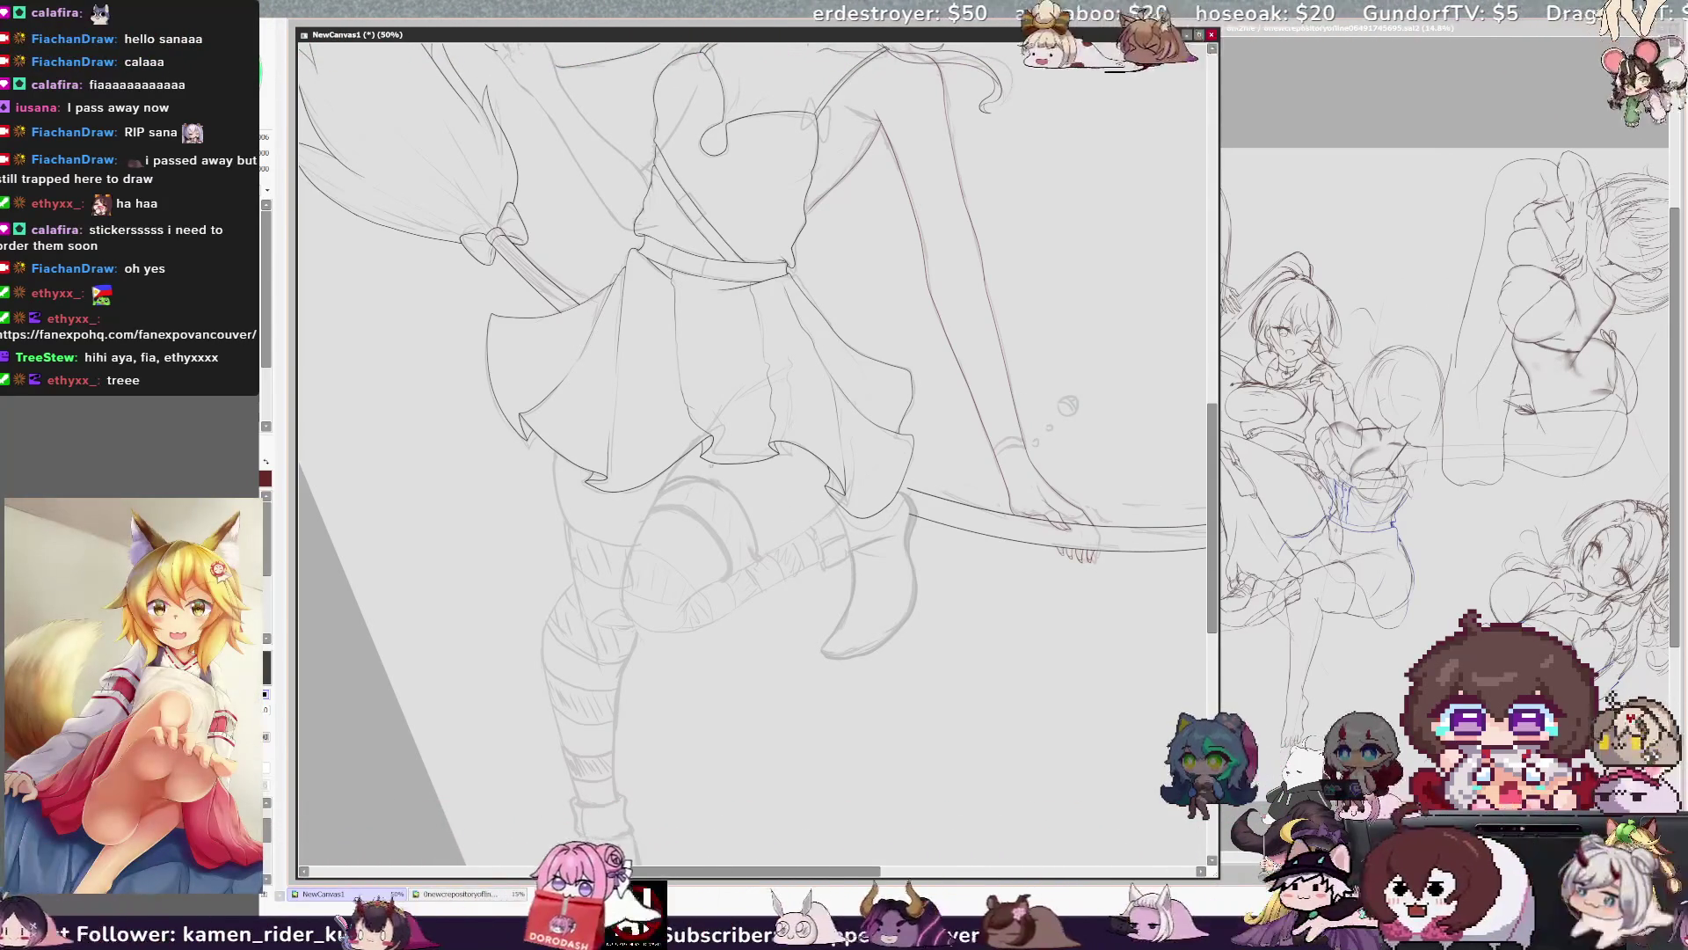
key("h")
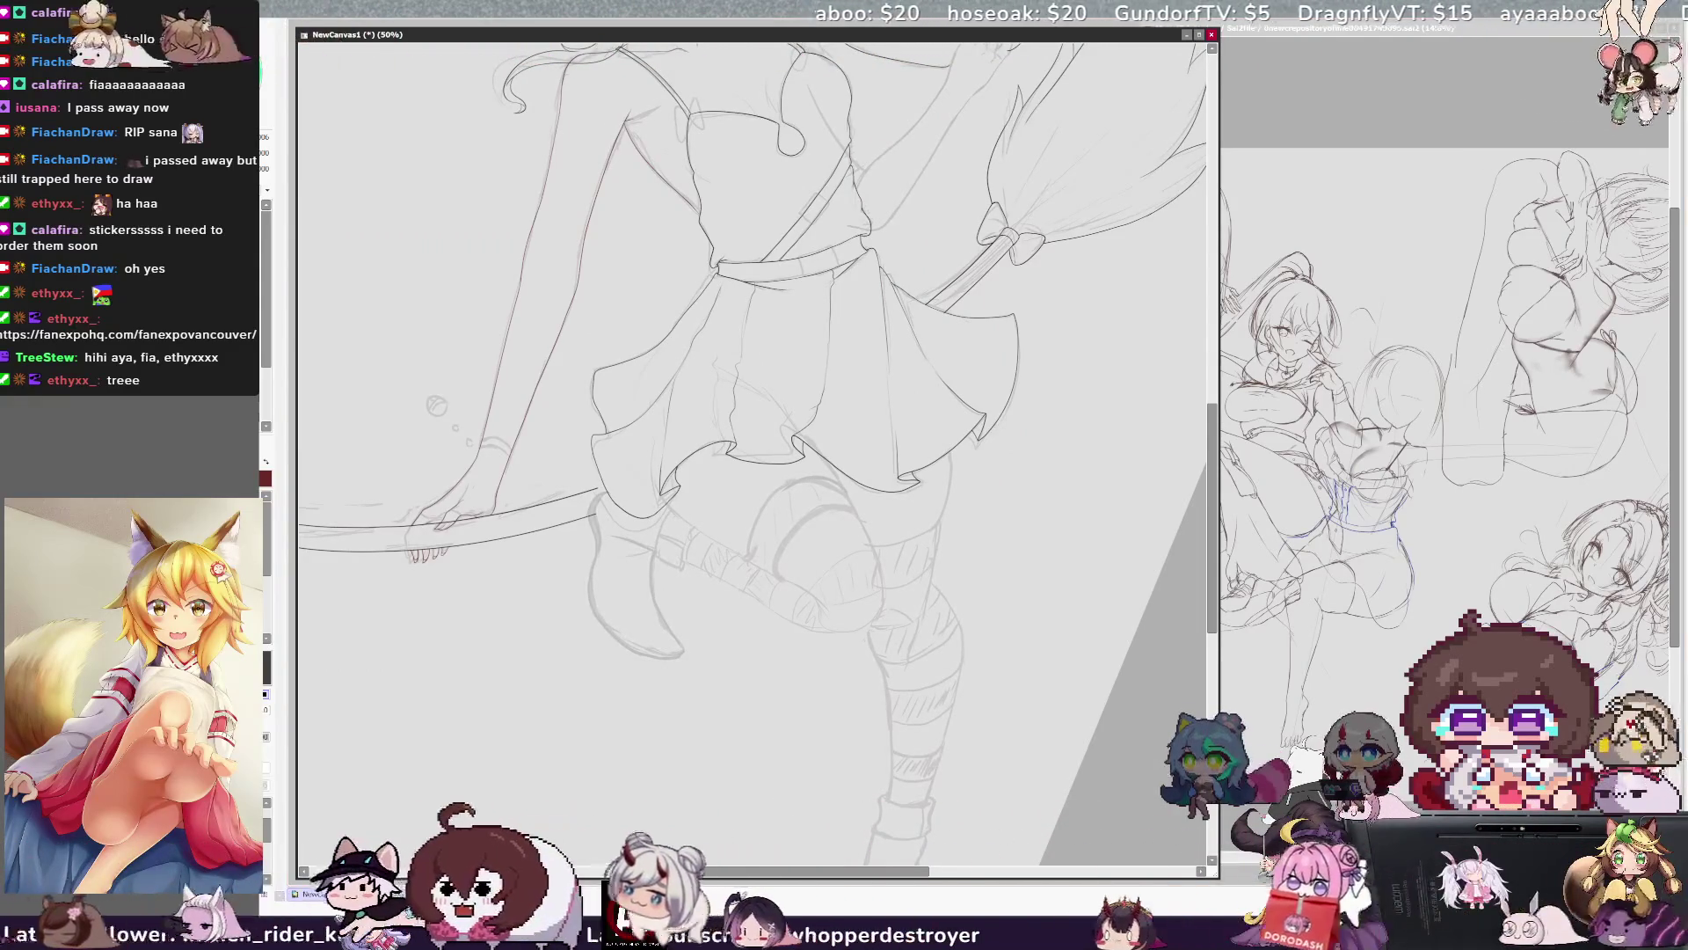
key("h")
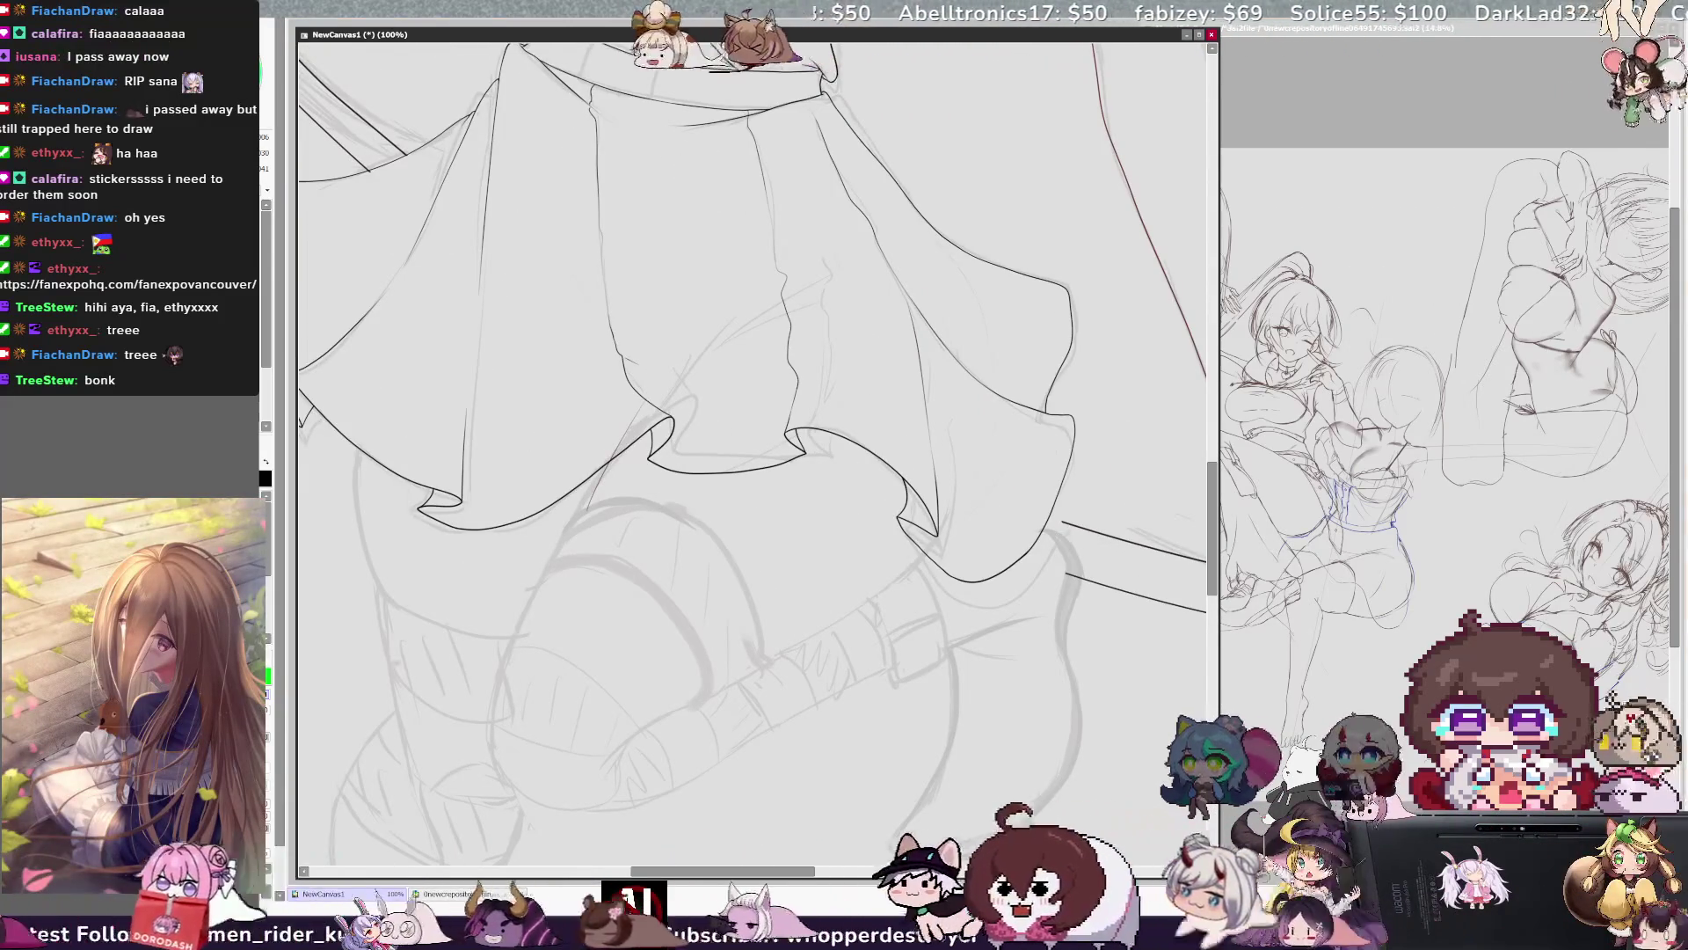
Ink a clean curved left contour of the thigh just below the skirt hem.
scroll(758, 439, "down", 2)
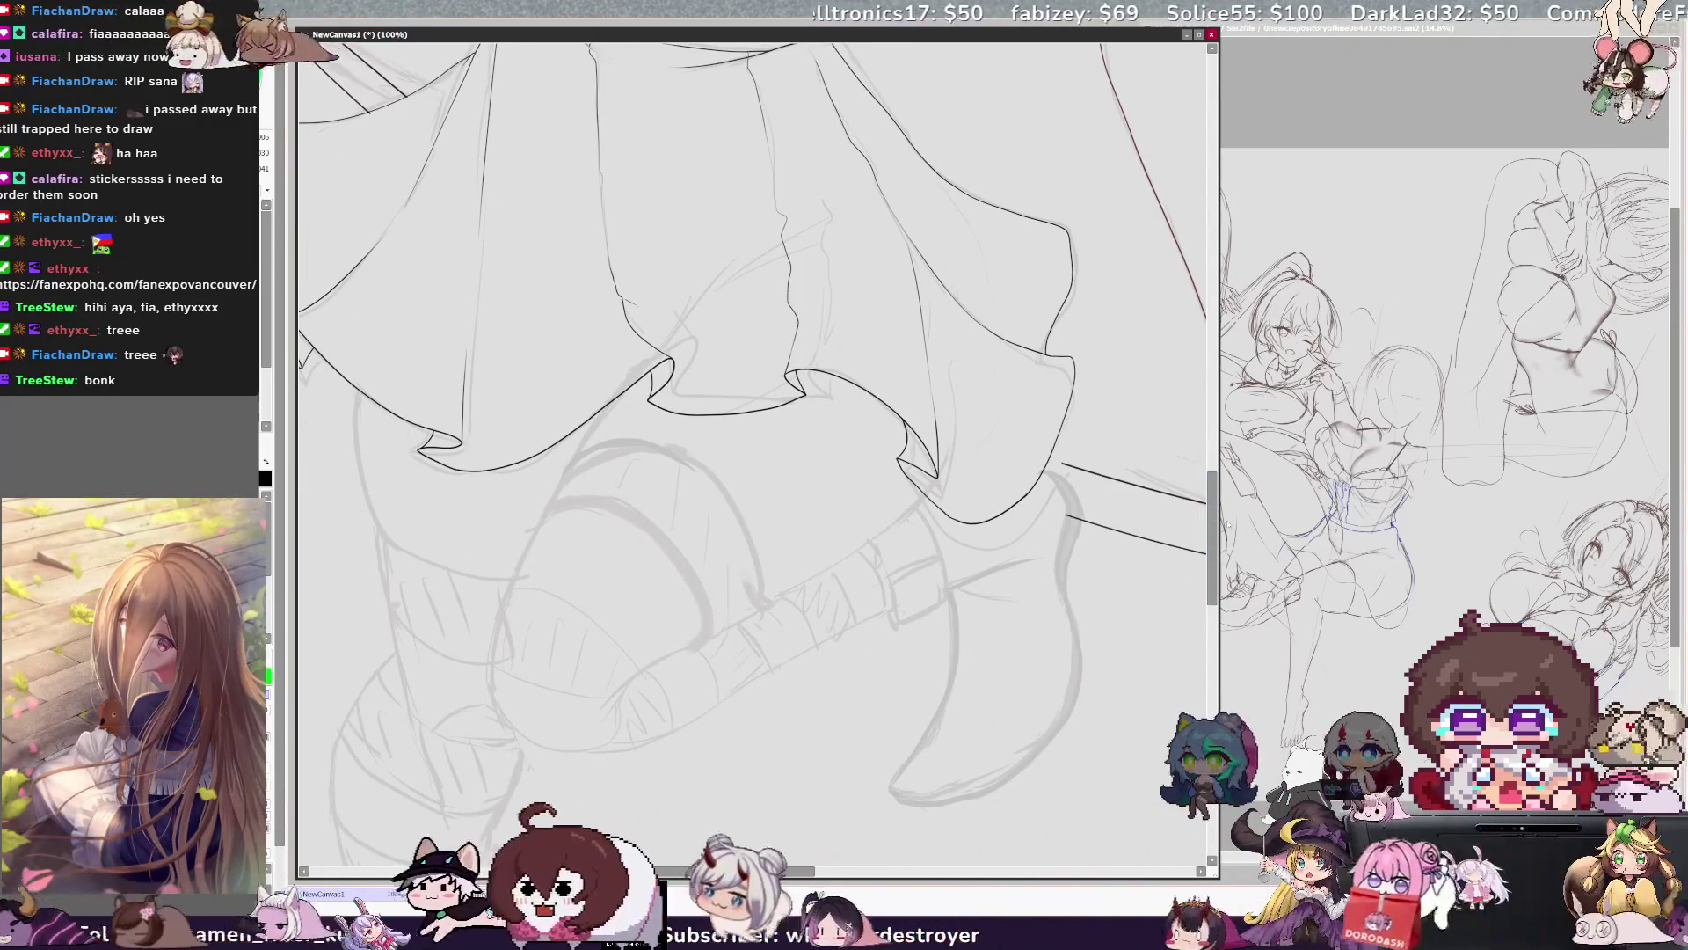
left_click_drag(843, 872, 779, 871)
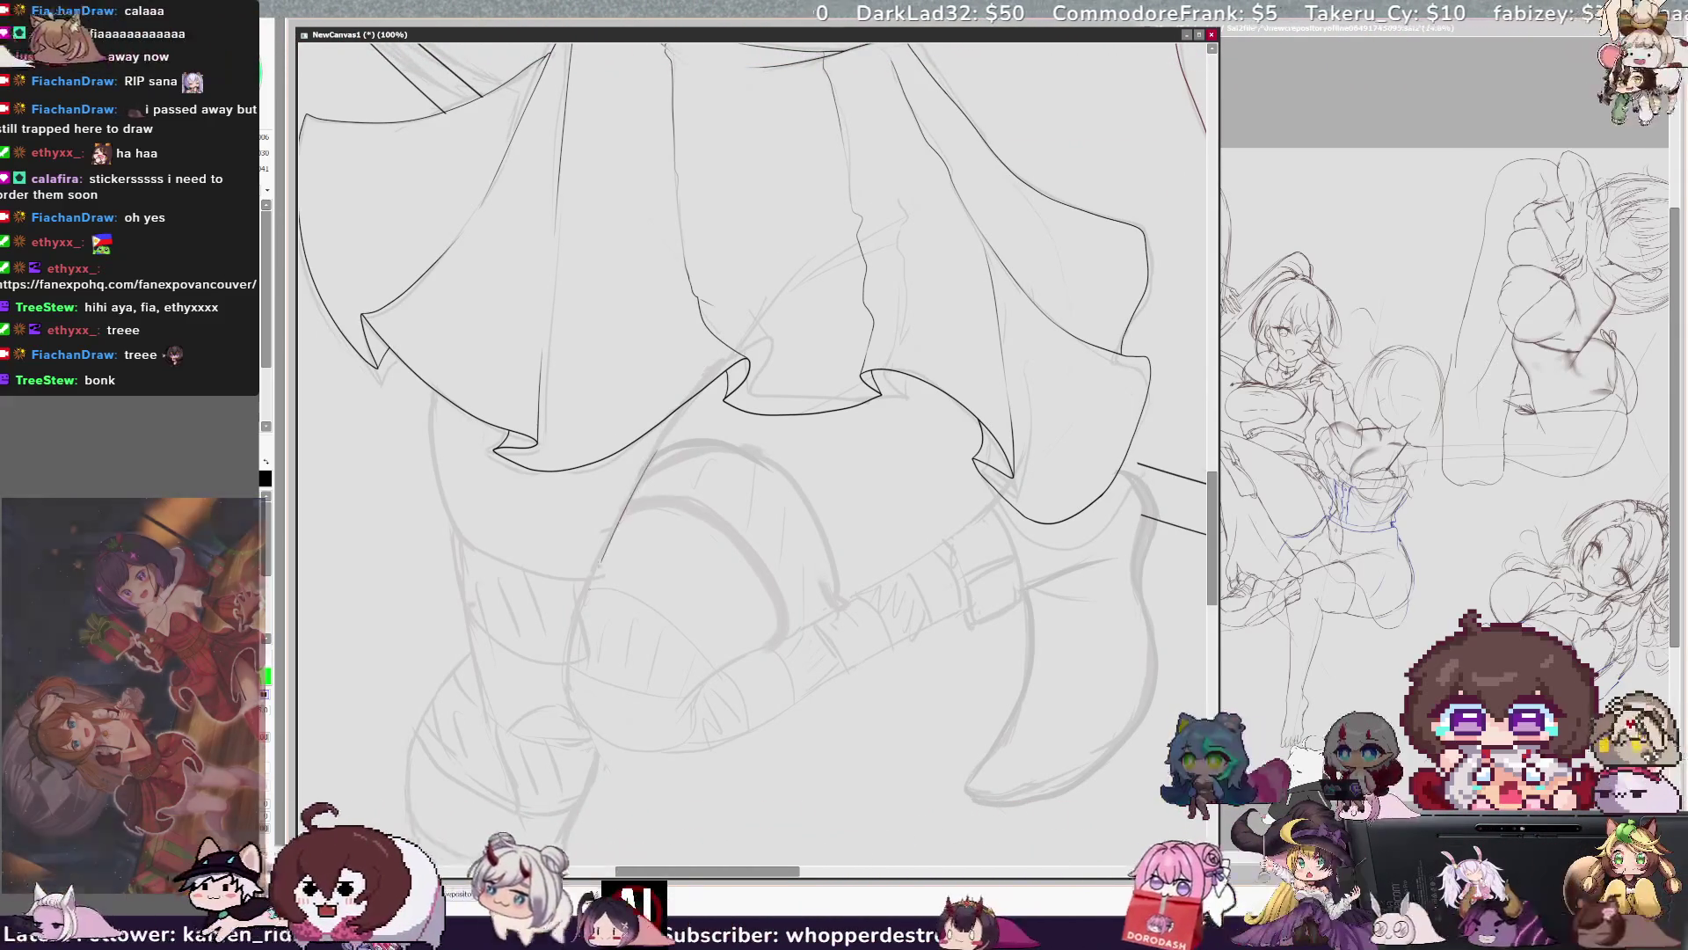
mouse_move(653, 451)
left_mouse_down()
mouse_move(612, 746)
mouse_move(673, 756)
left_mouse_up()
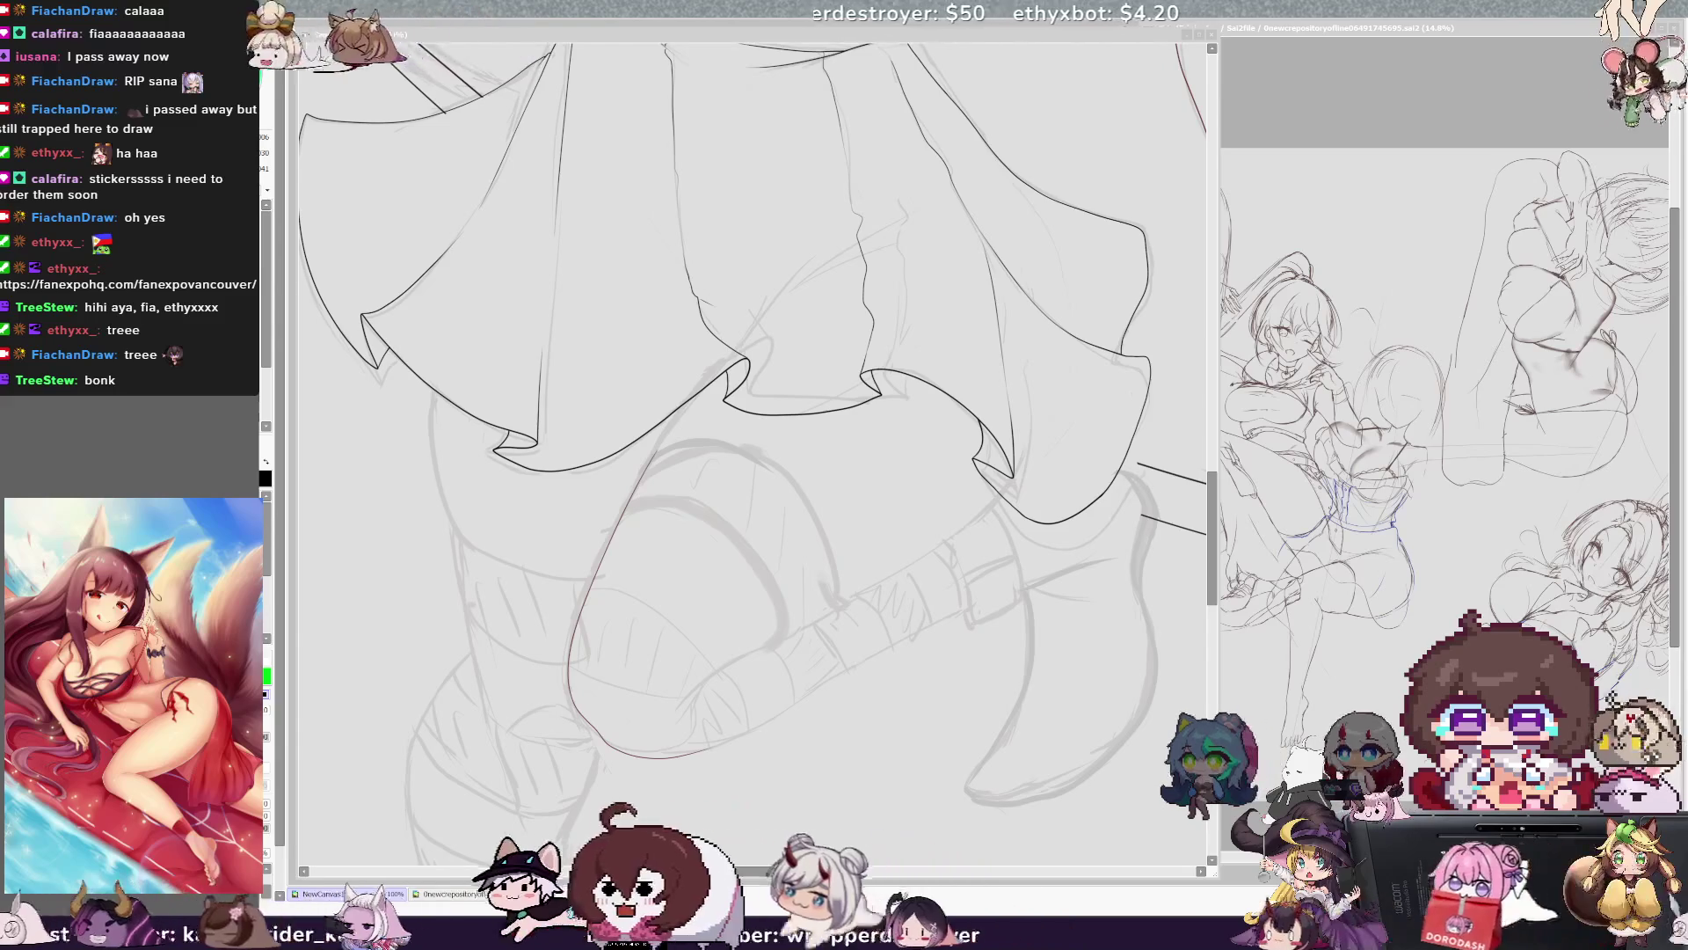
key("ctrl+minus")
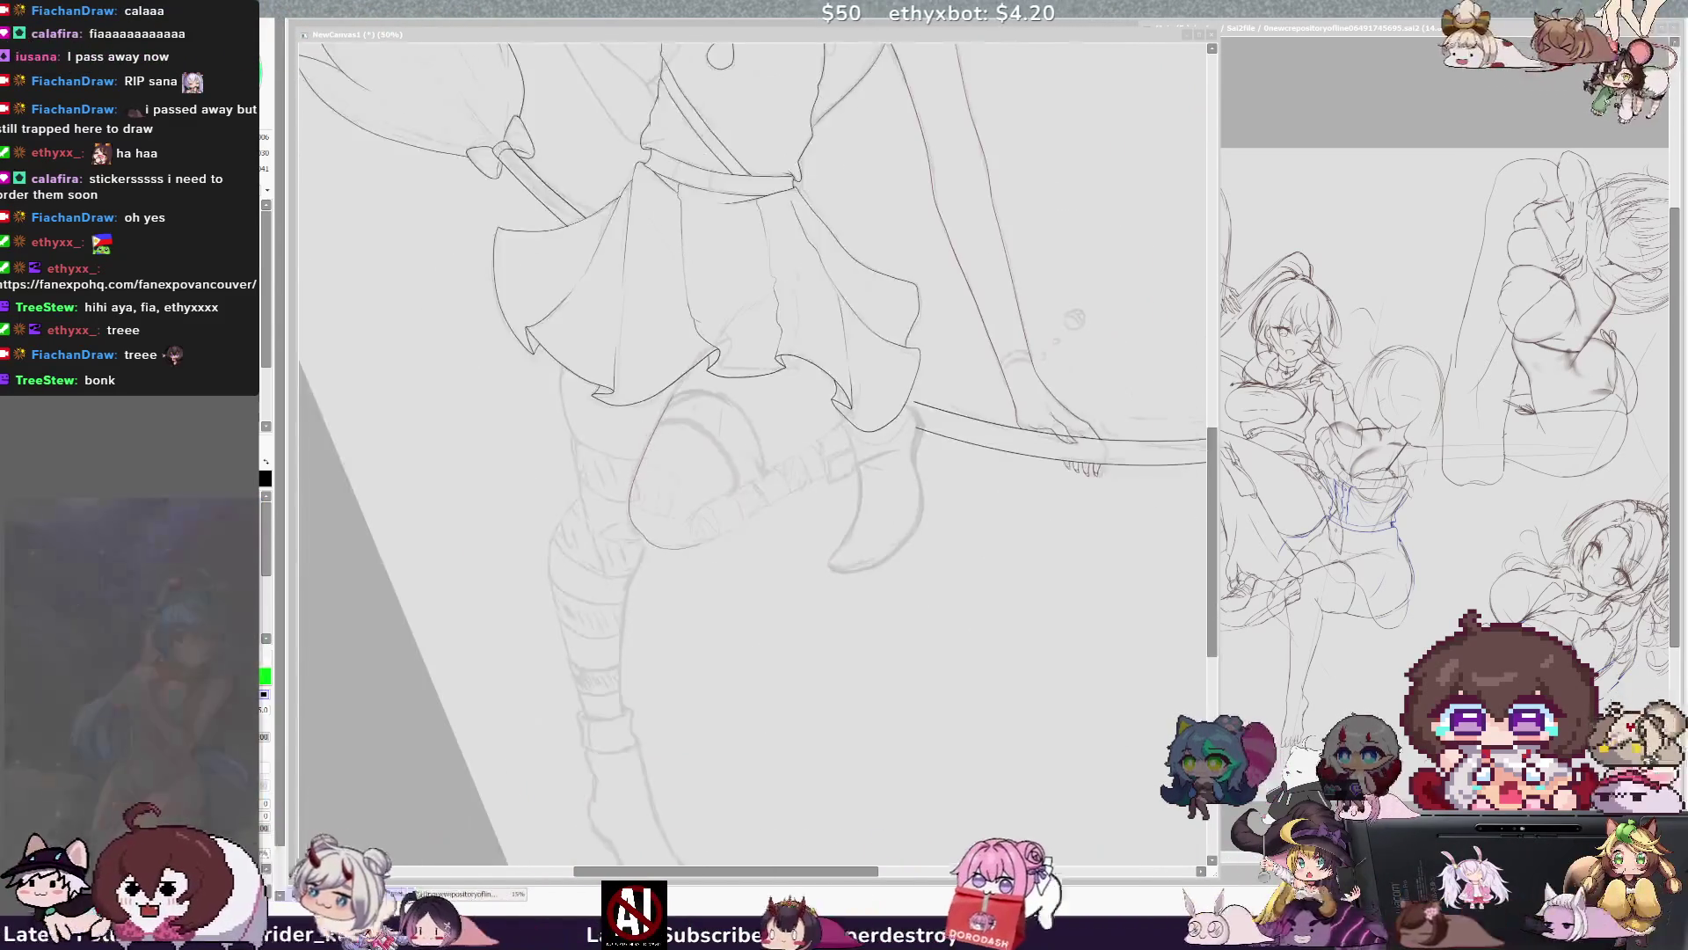
key("ctrl+plus")
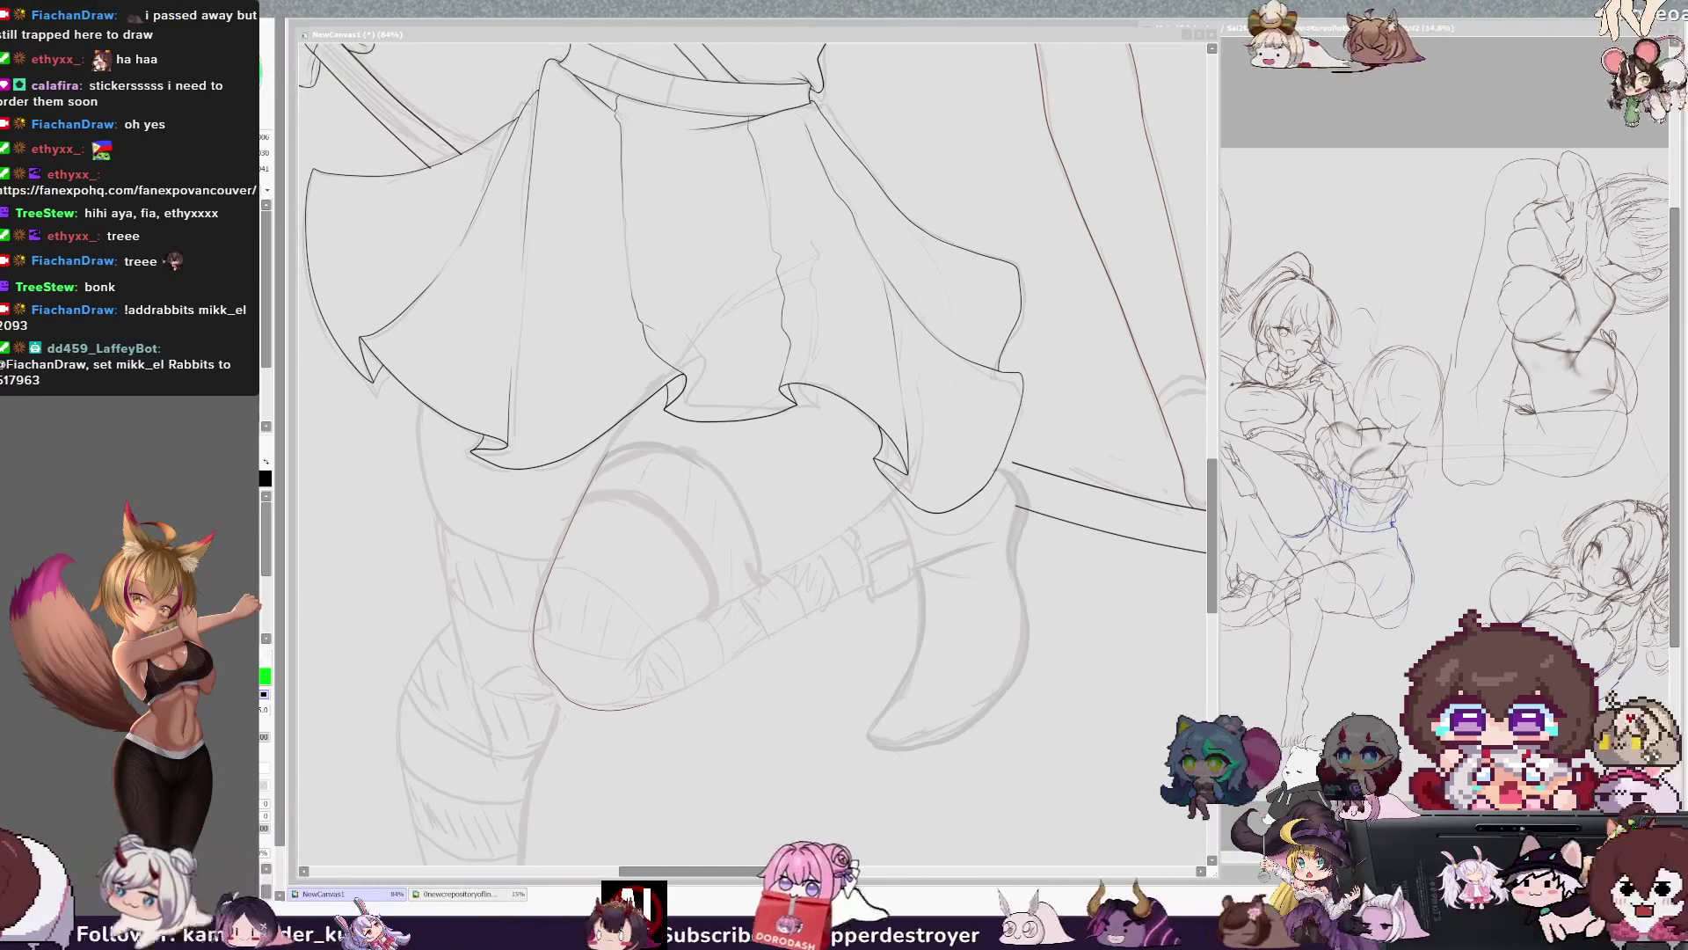
Ink the thigh's underside near the knee, comparing it in the mirrored view, then rotate the canvas.
key("h")
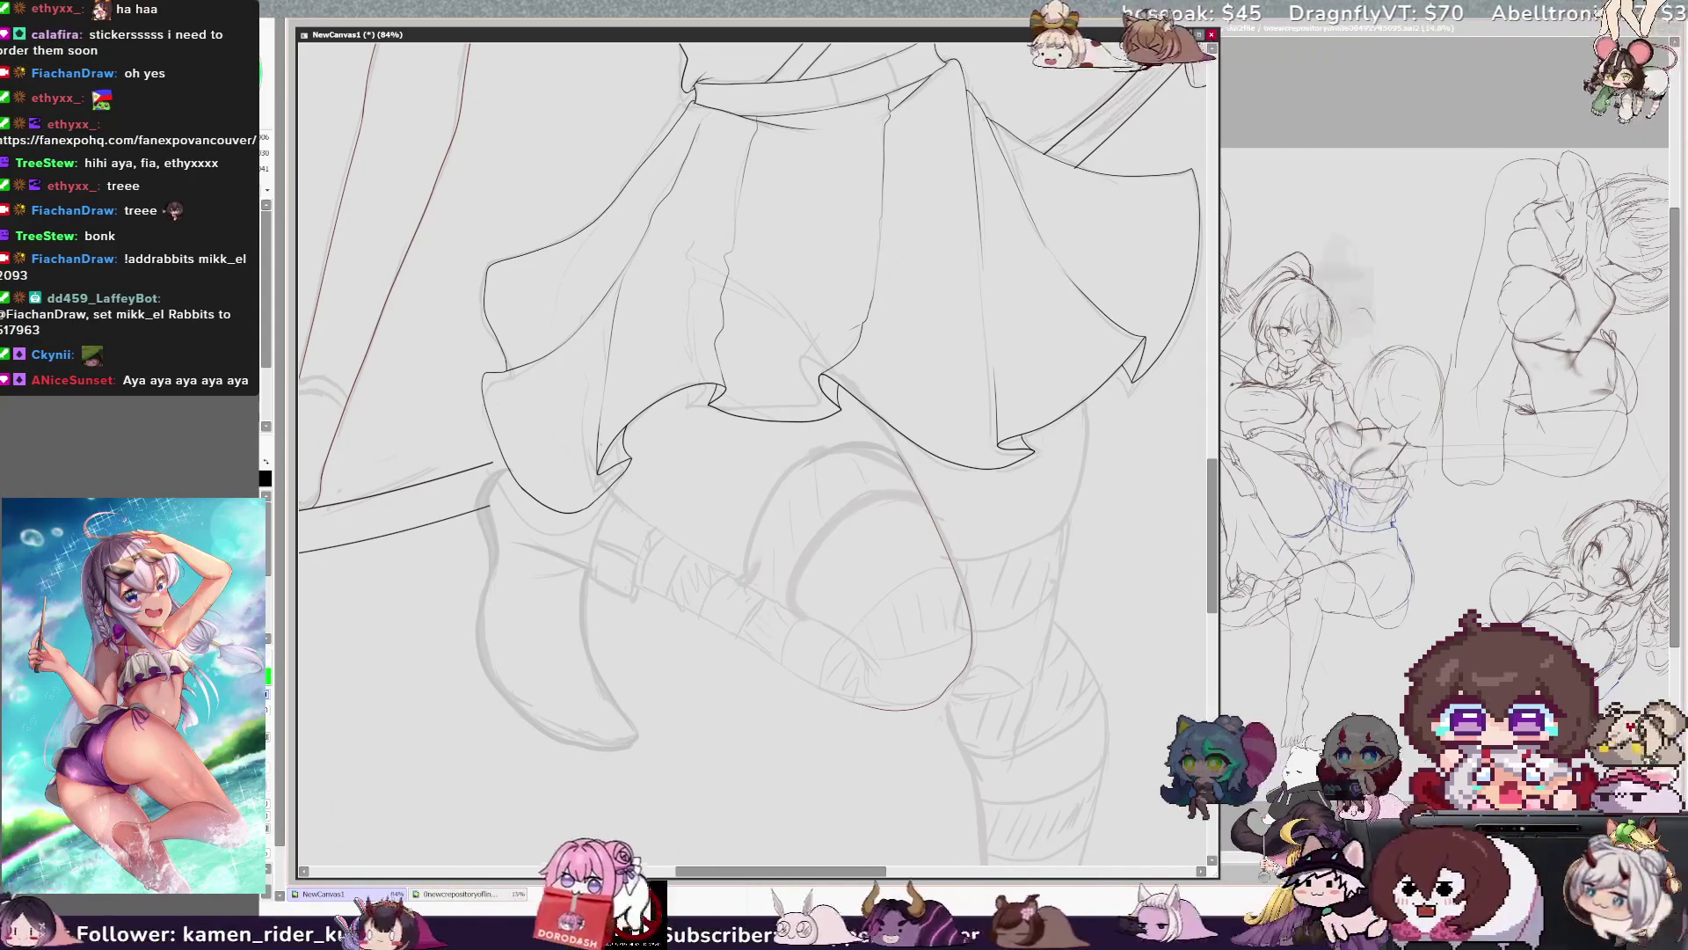
left_click_drag(771, 594, 887, 678)
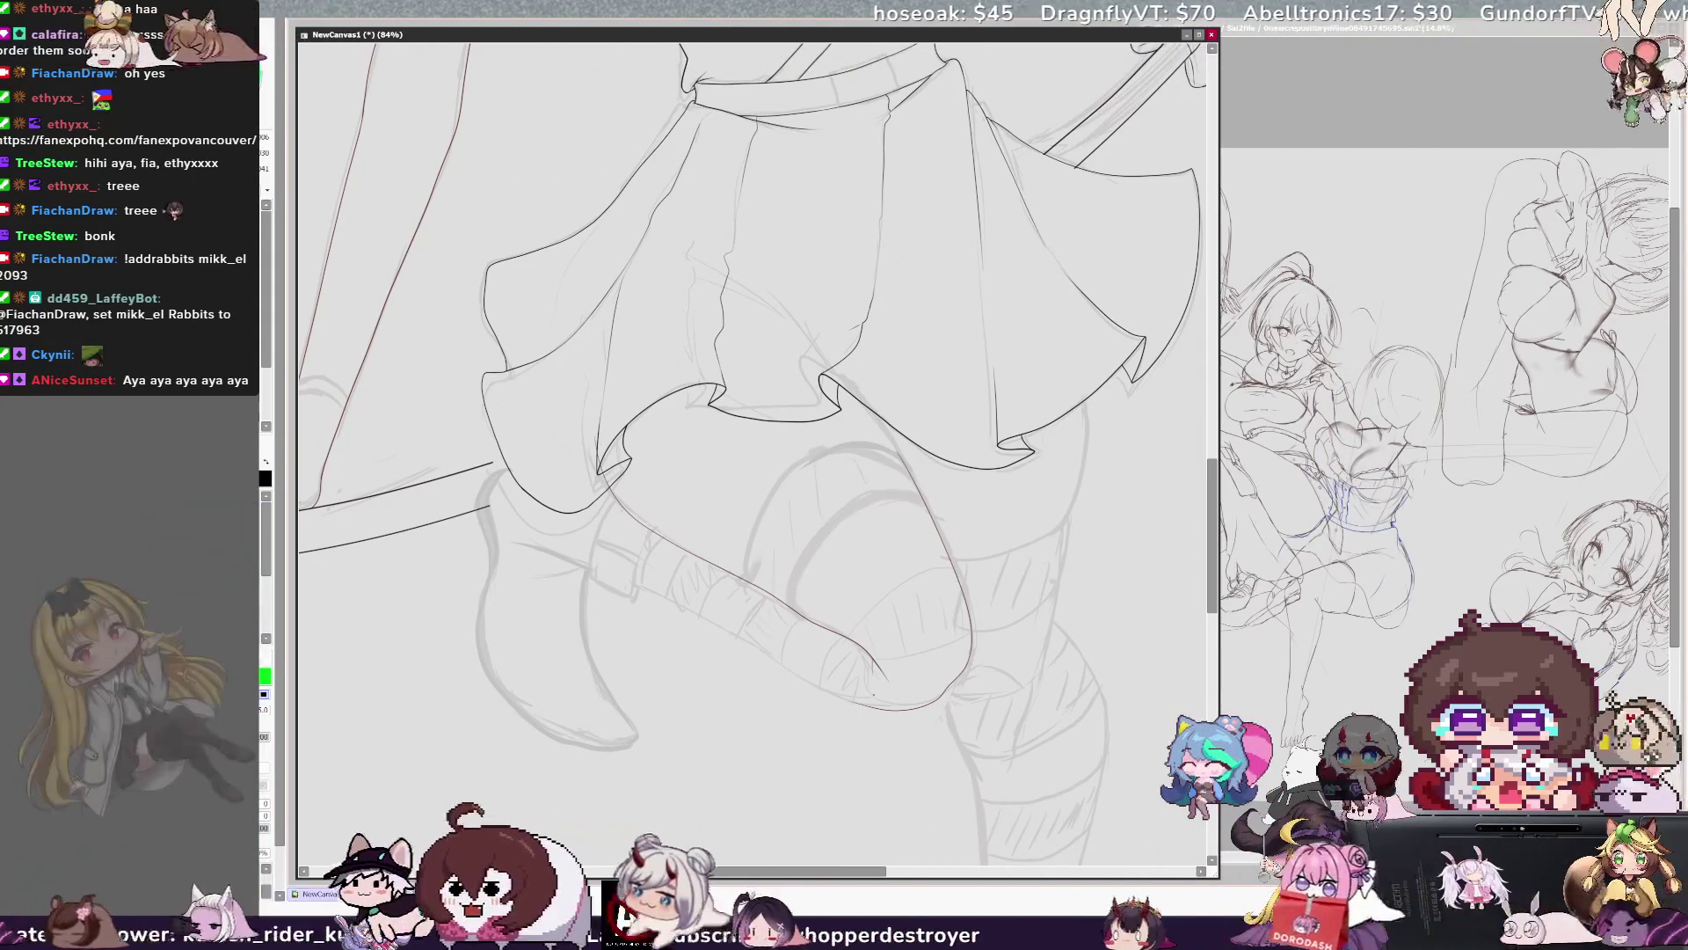
key("h")
key("h")
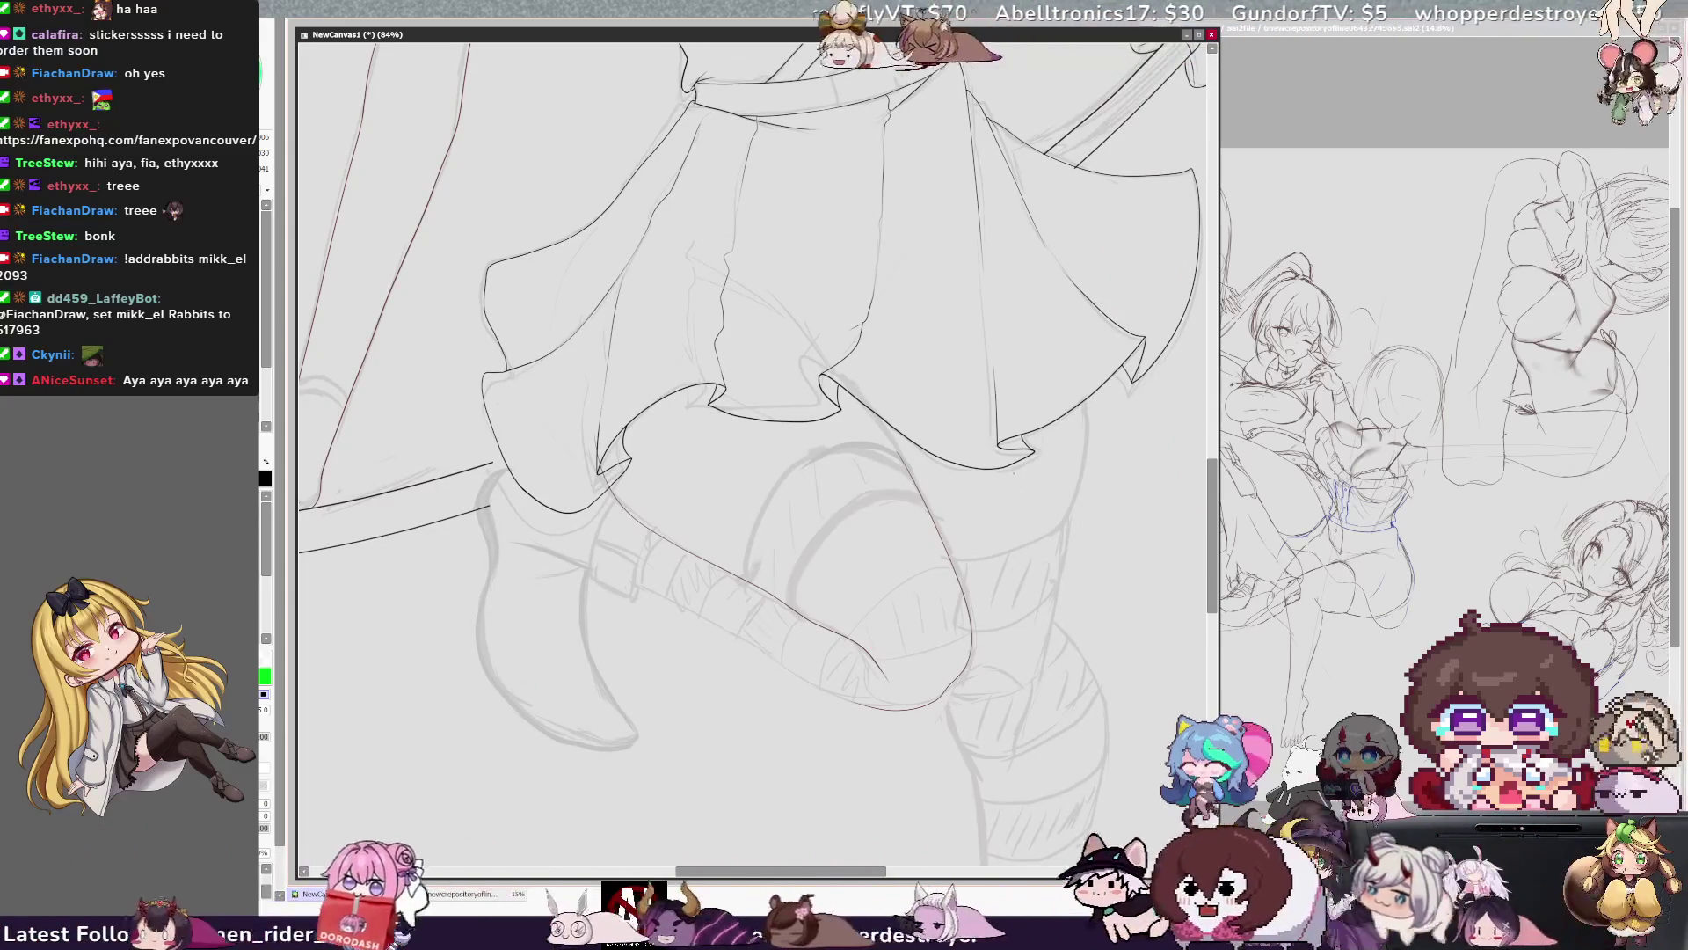
key("h")
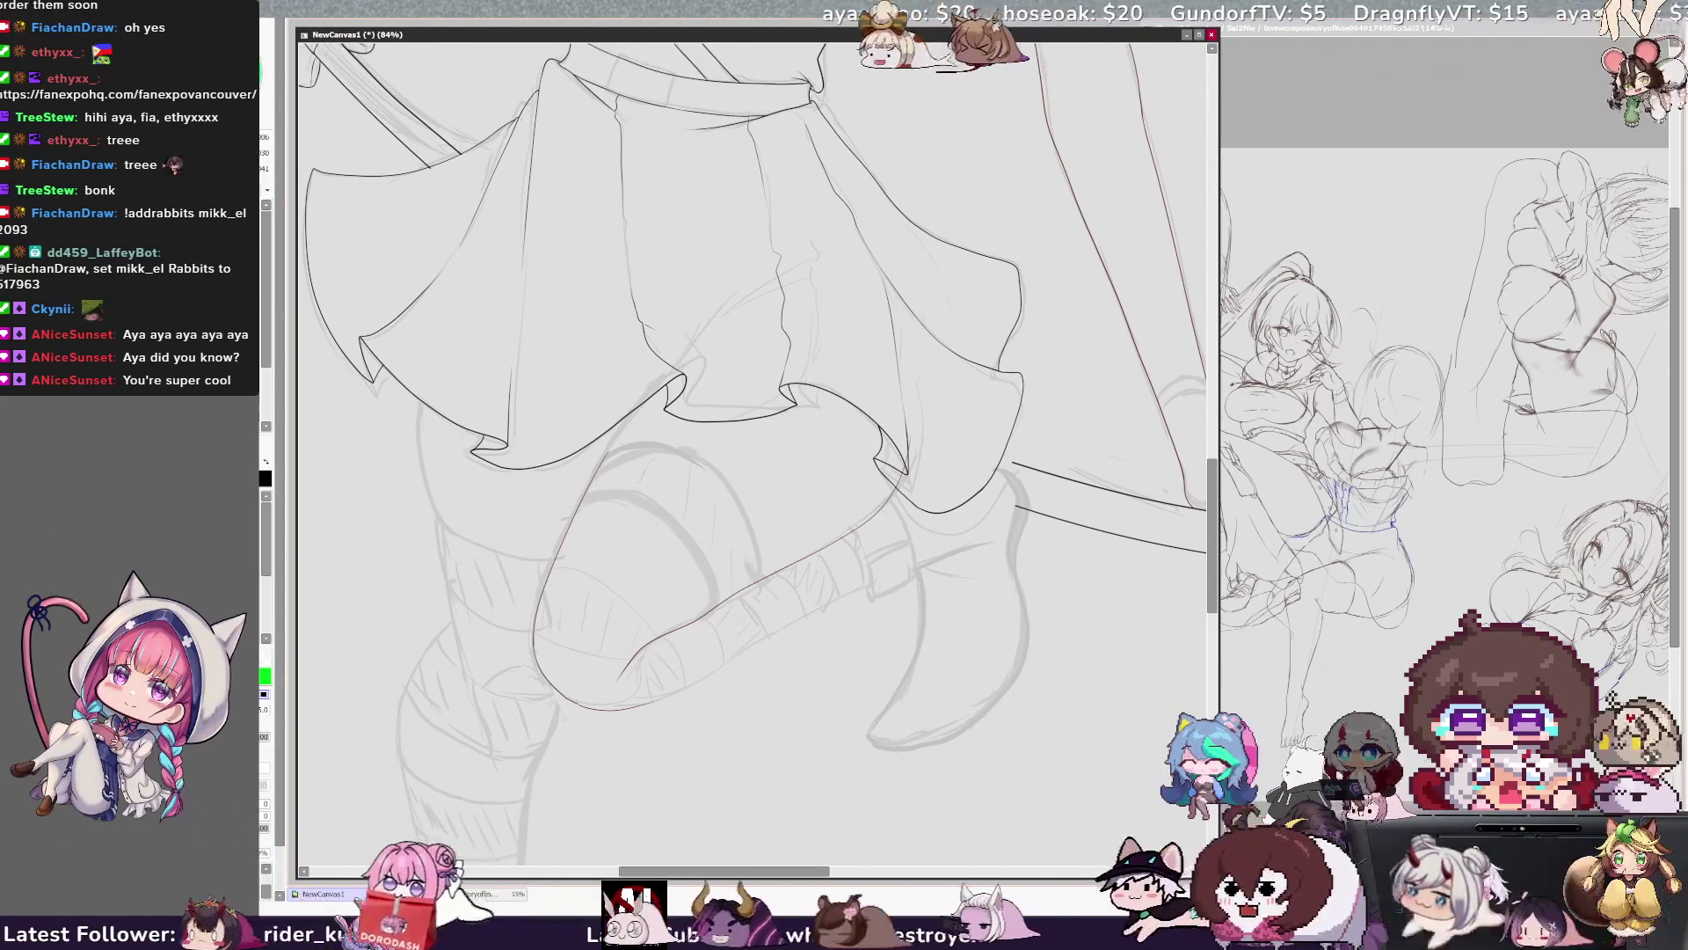
key("End")
key("End")
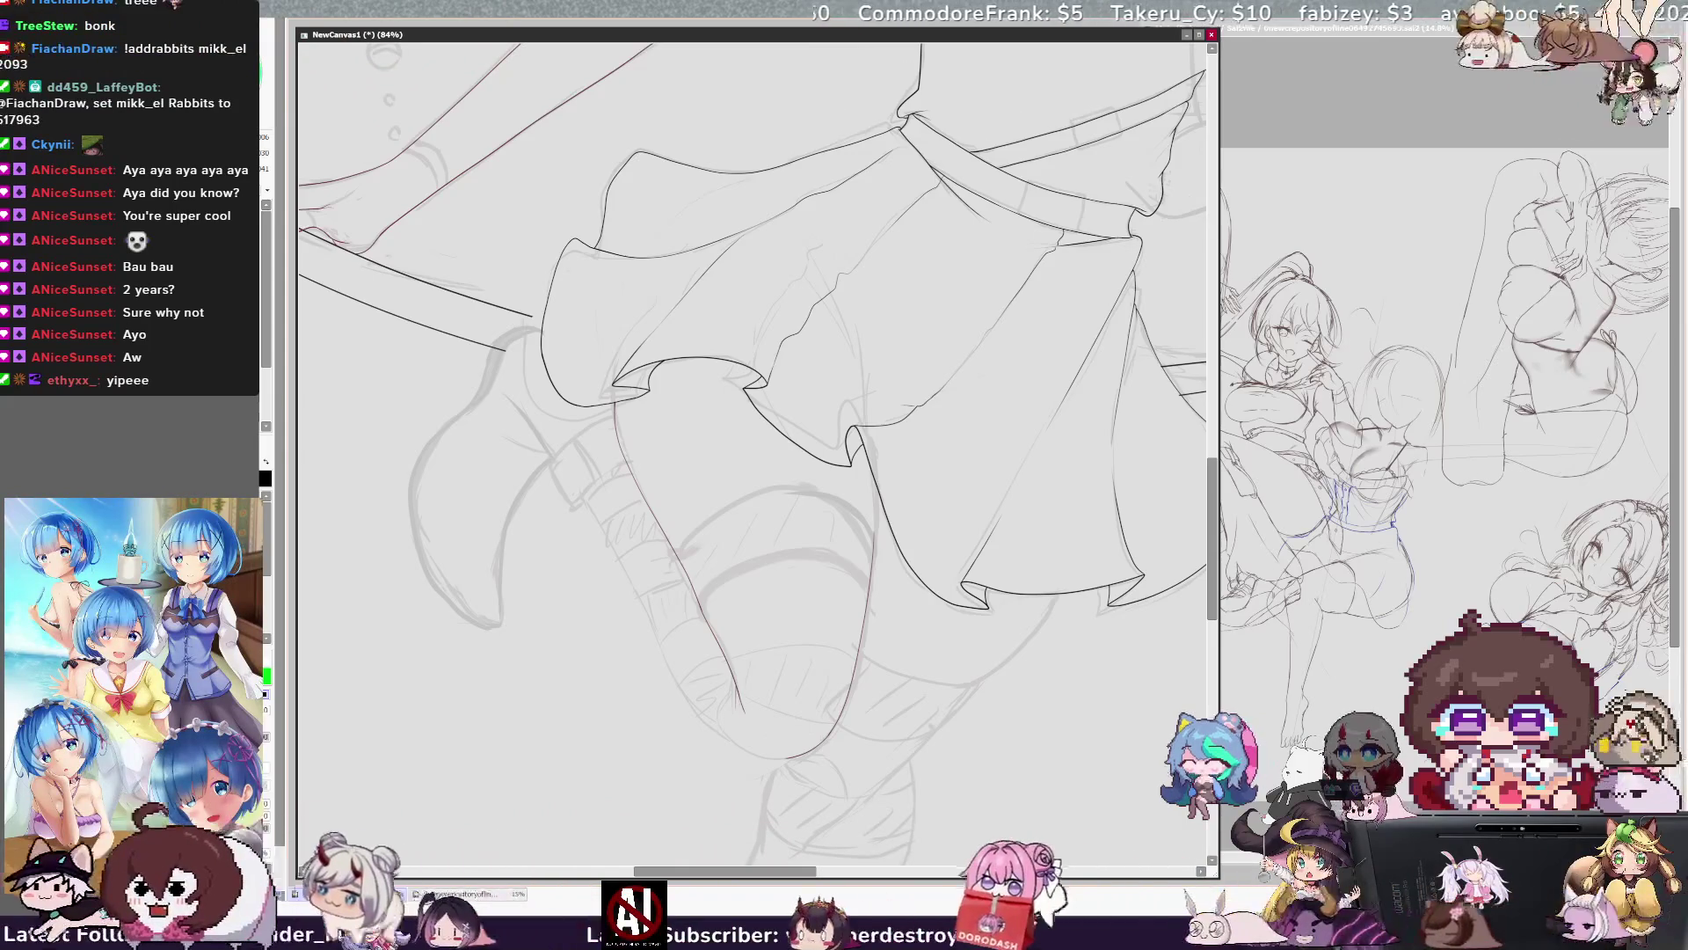
Zoom in on the skirt and legs and erase a stray section of the thin red leg line.
key("ctrl+plus")
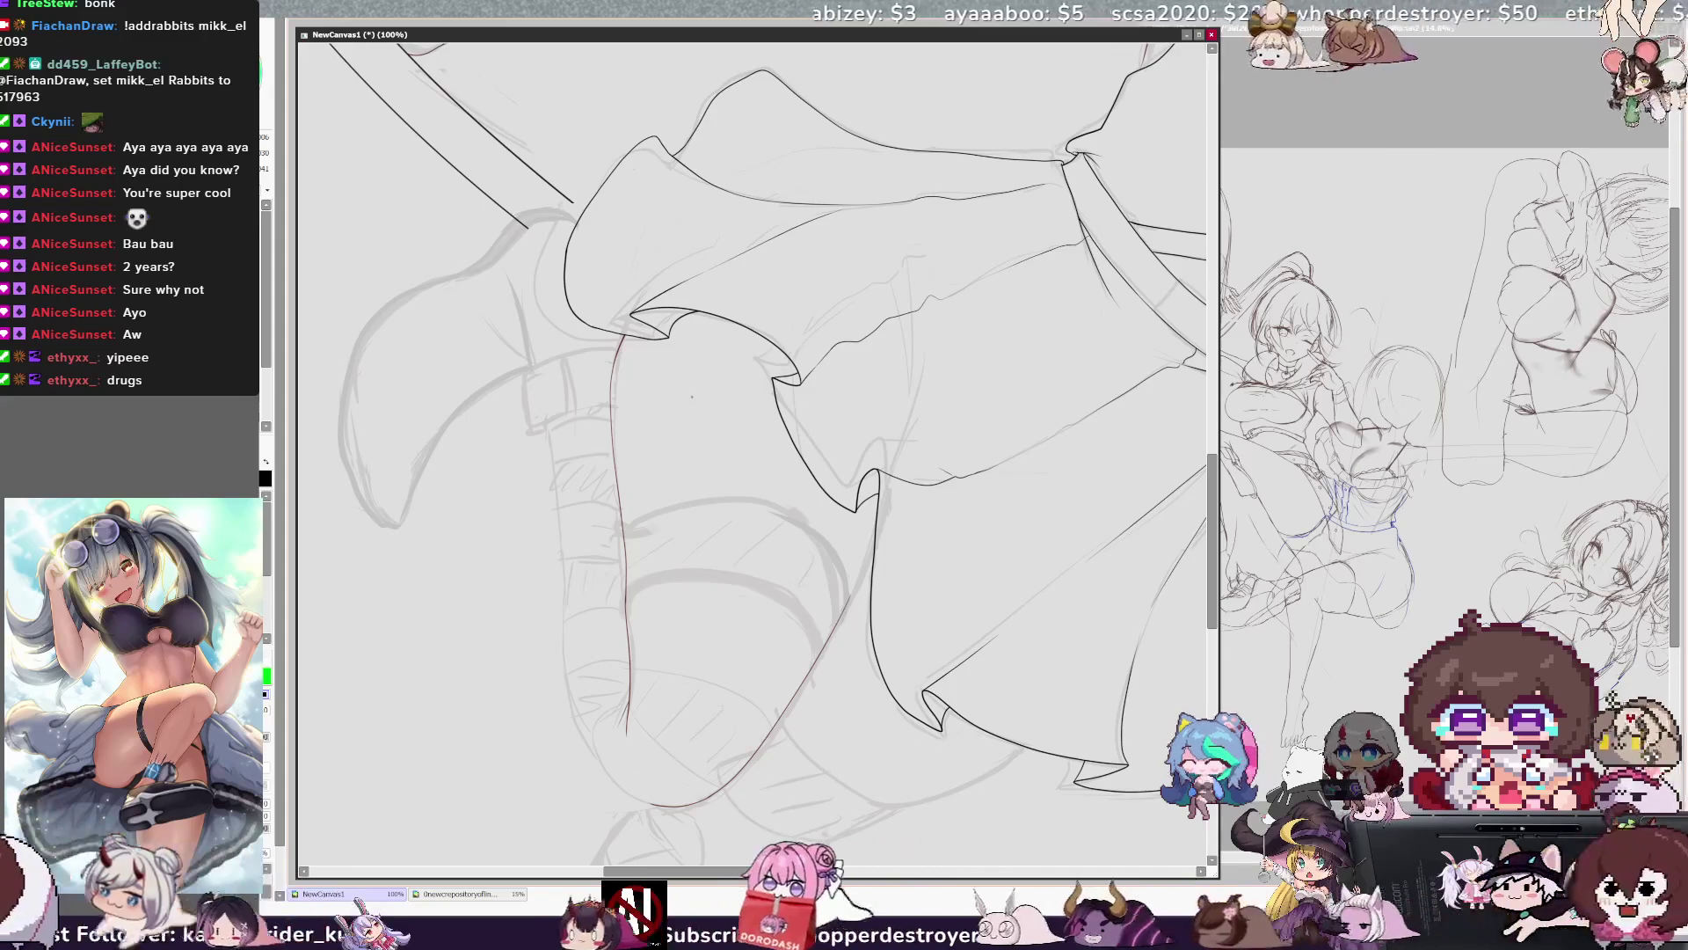
key("h")
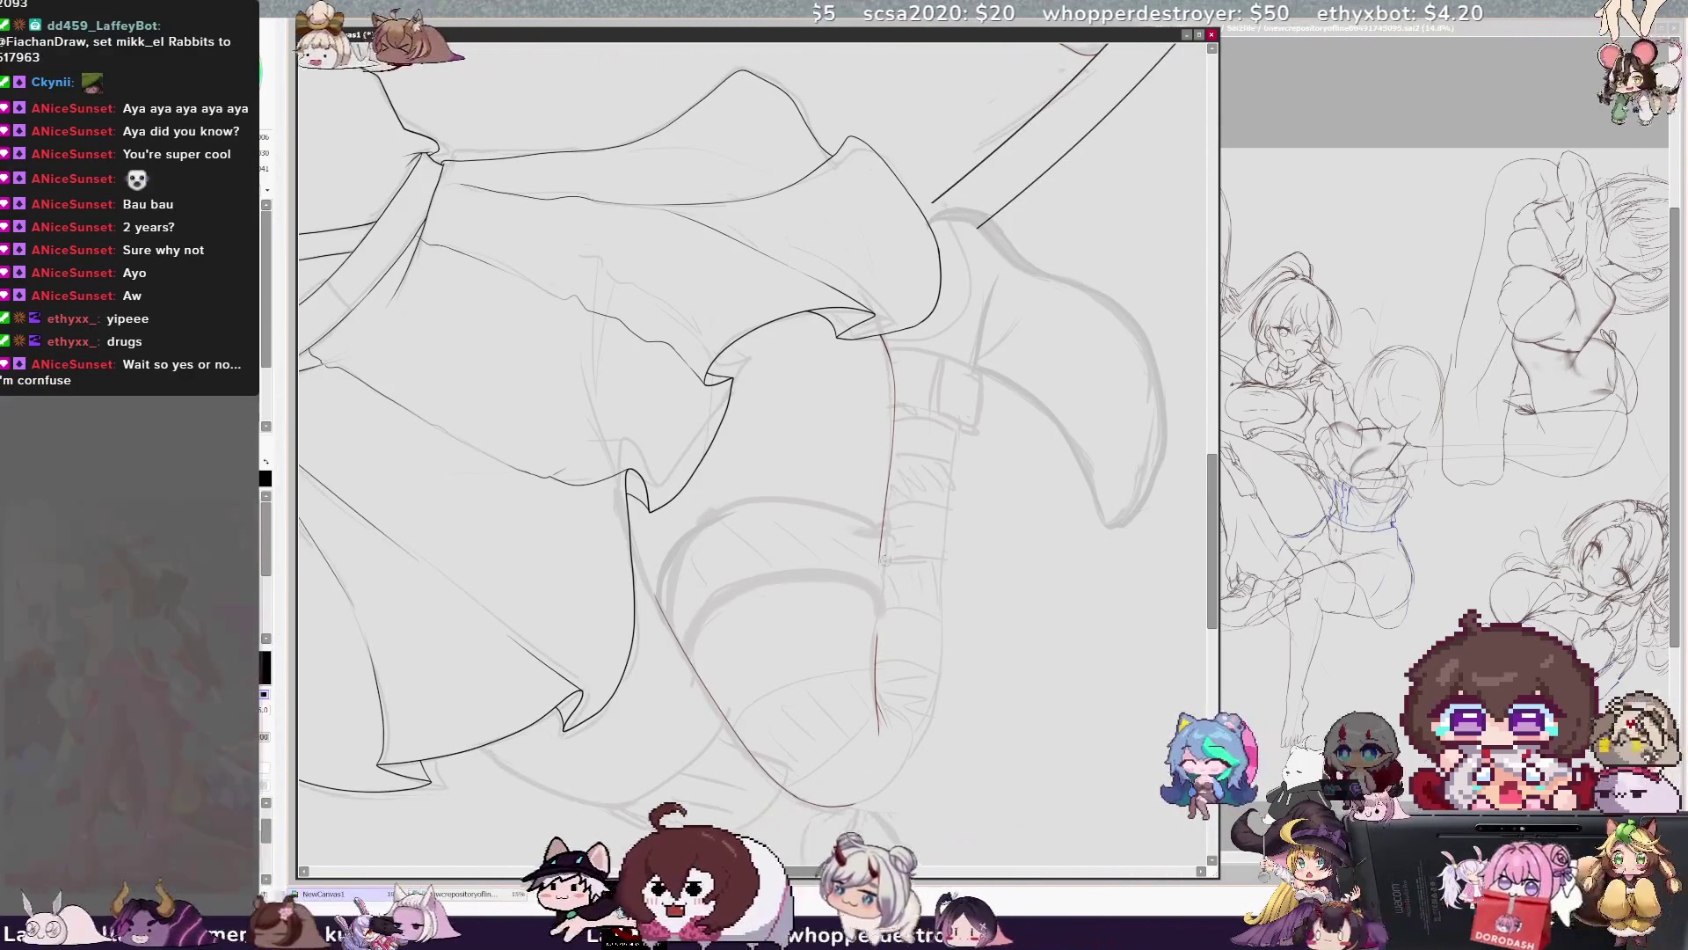
key("h")
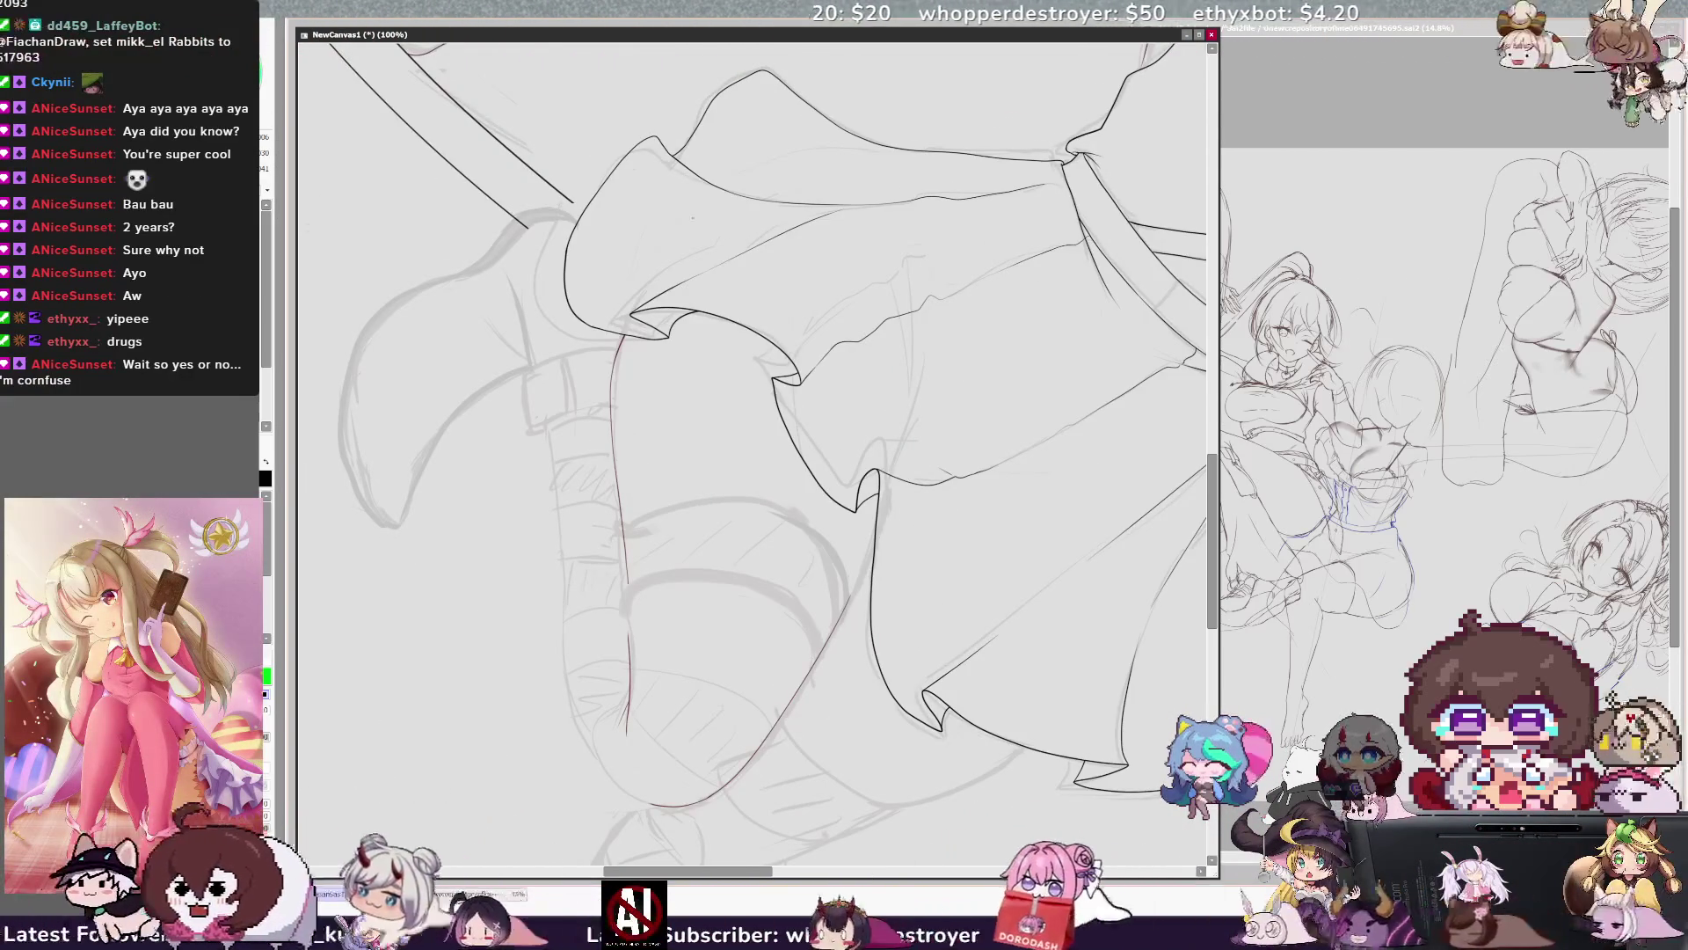
key("End")
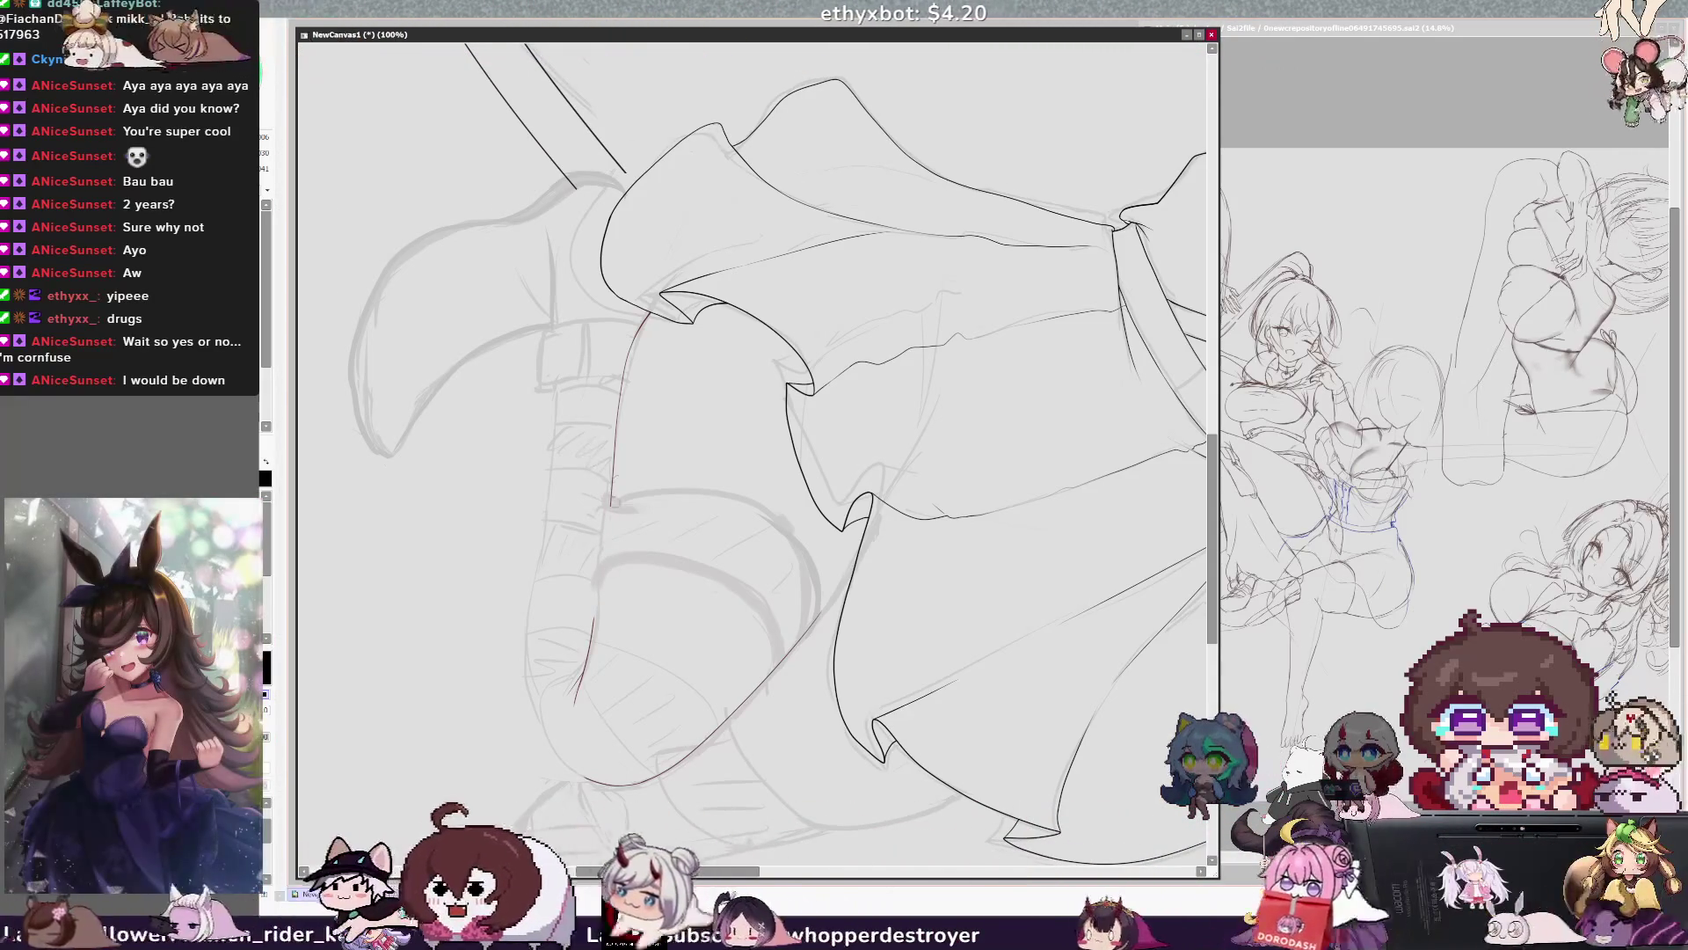
left_click_drag(598, 618, 611, 488)
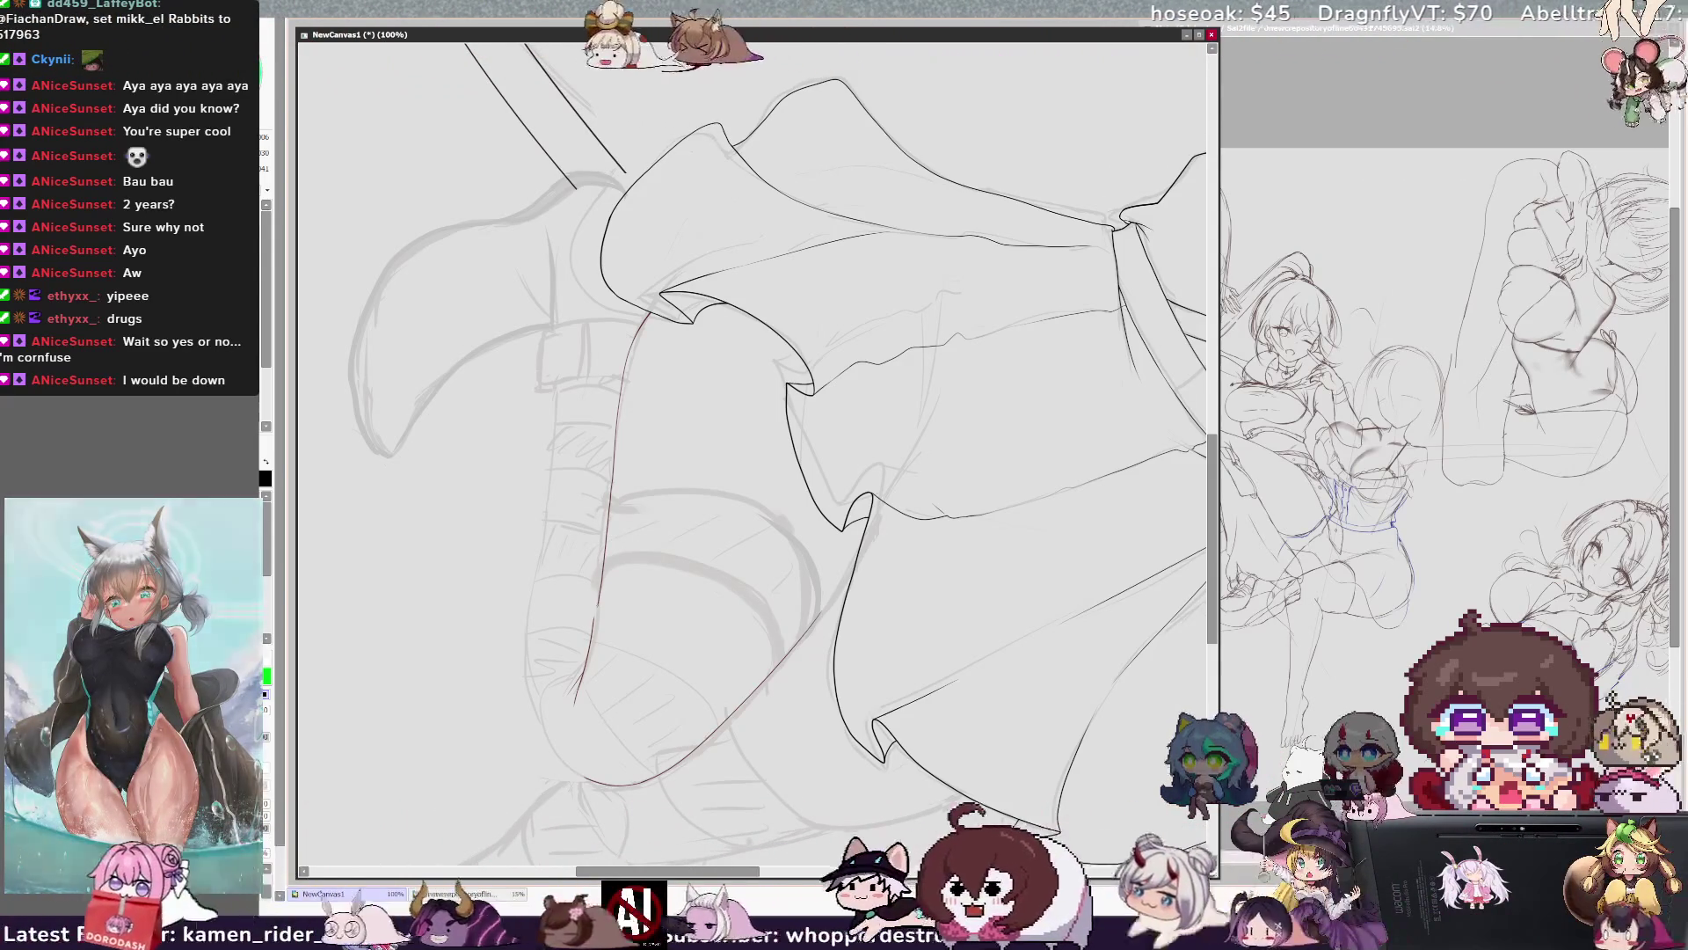
Ink a new thin contour line down the leg, checking it in the mirrored view.
key("h")
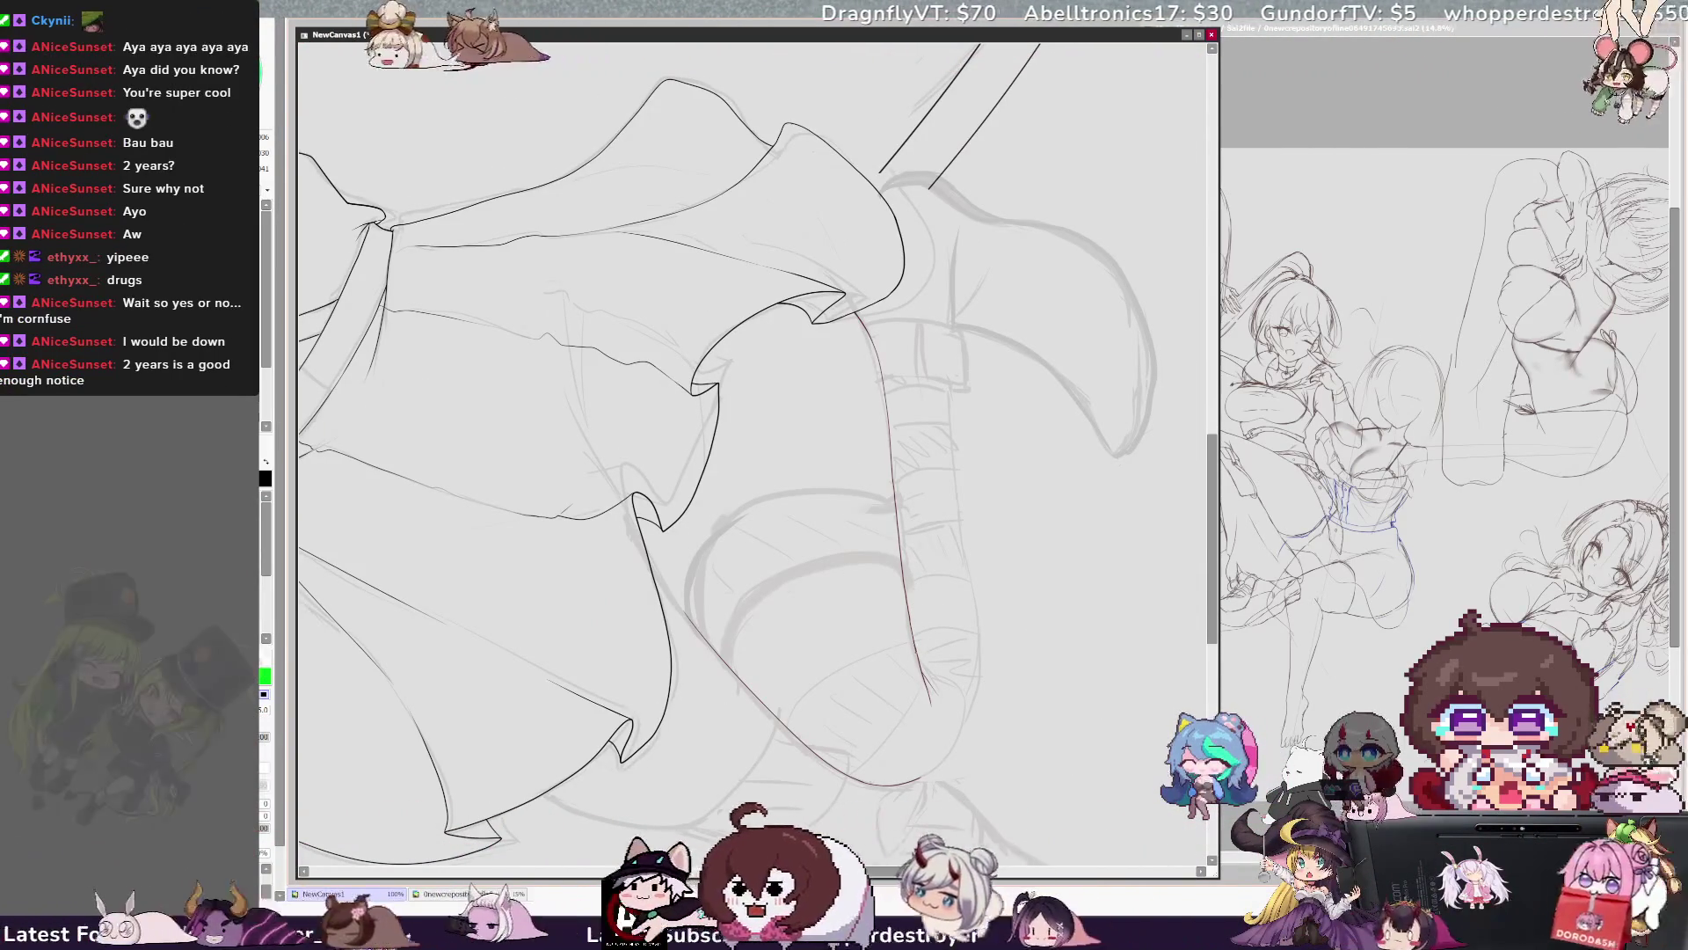
key("h")
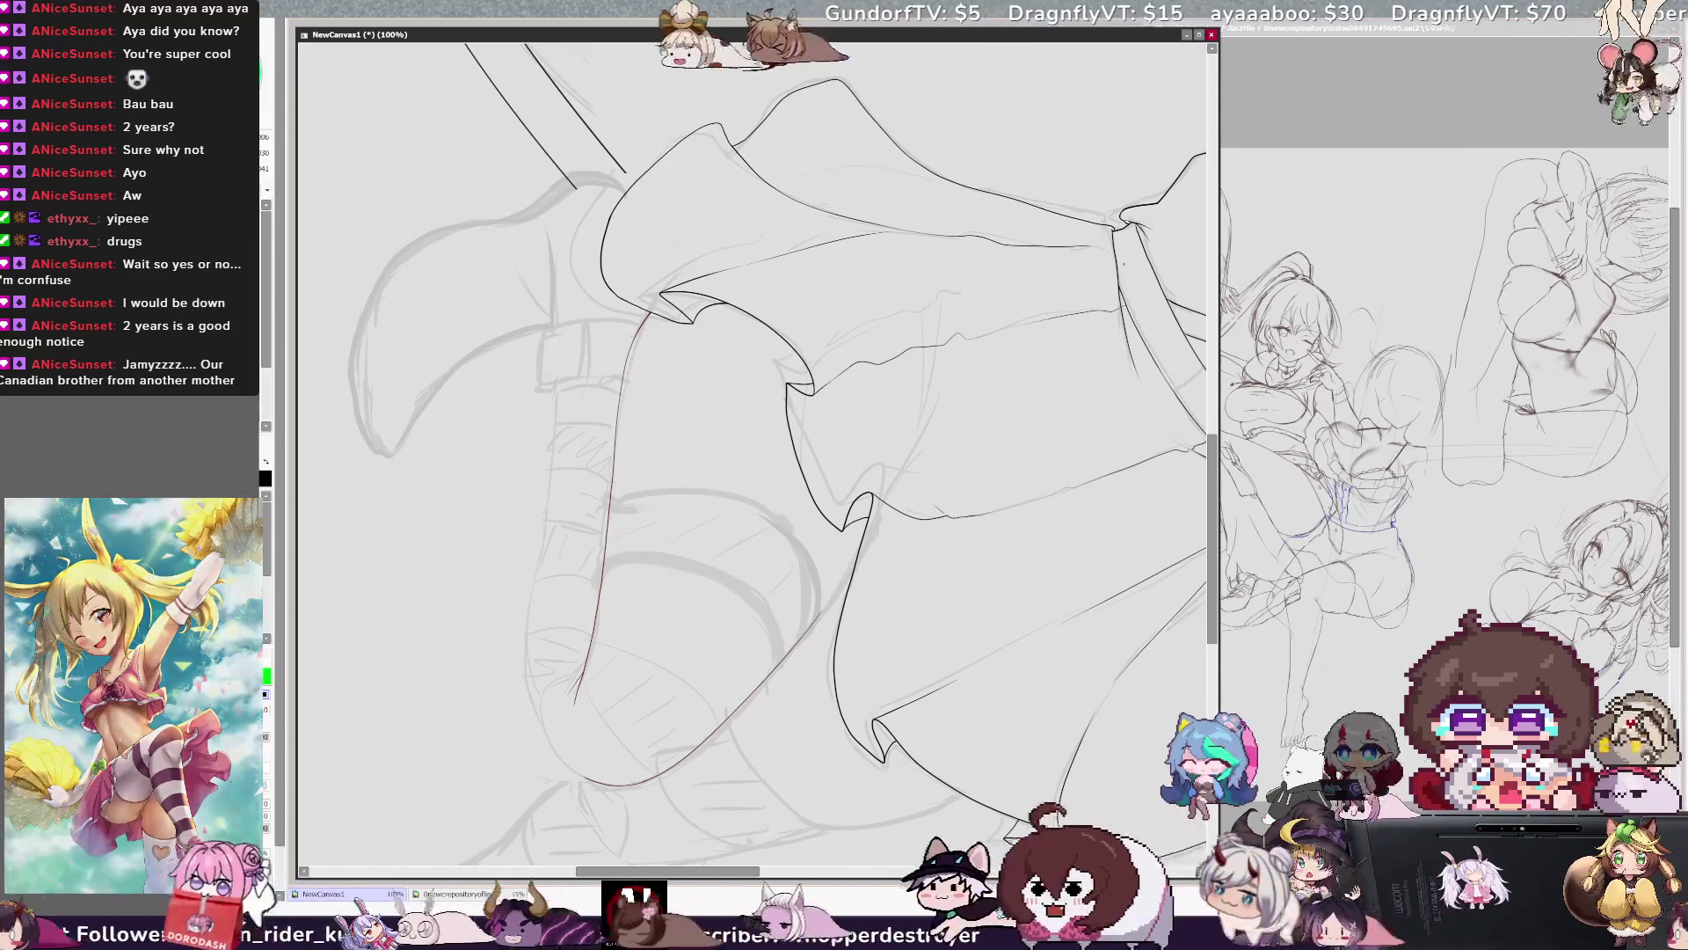
key("Home")
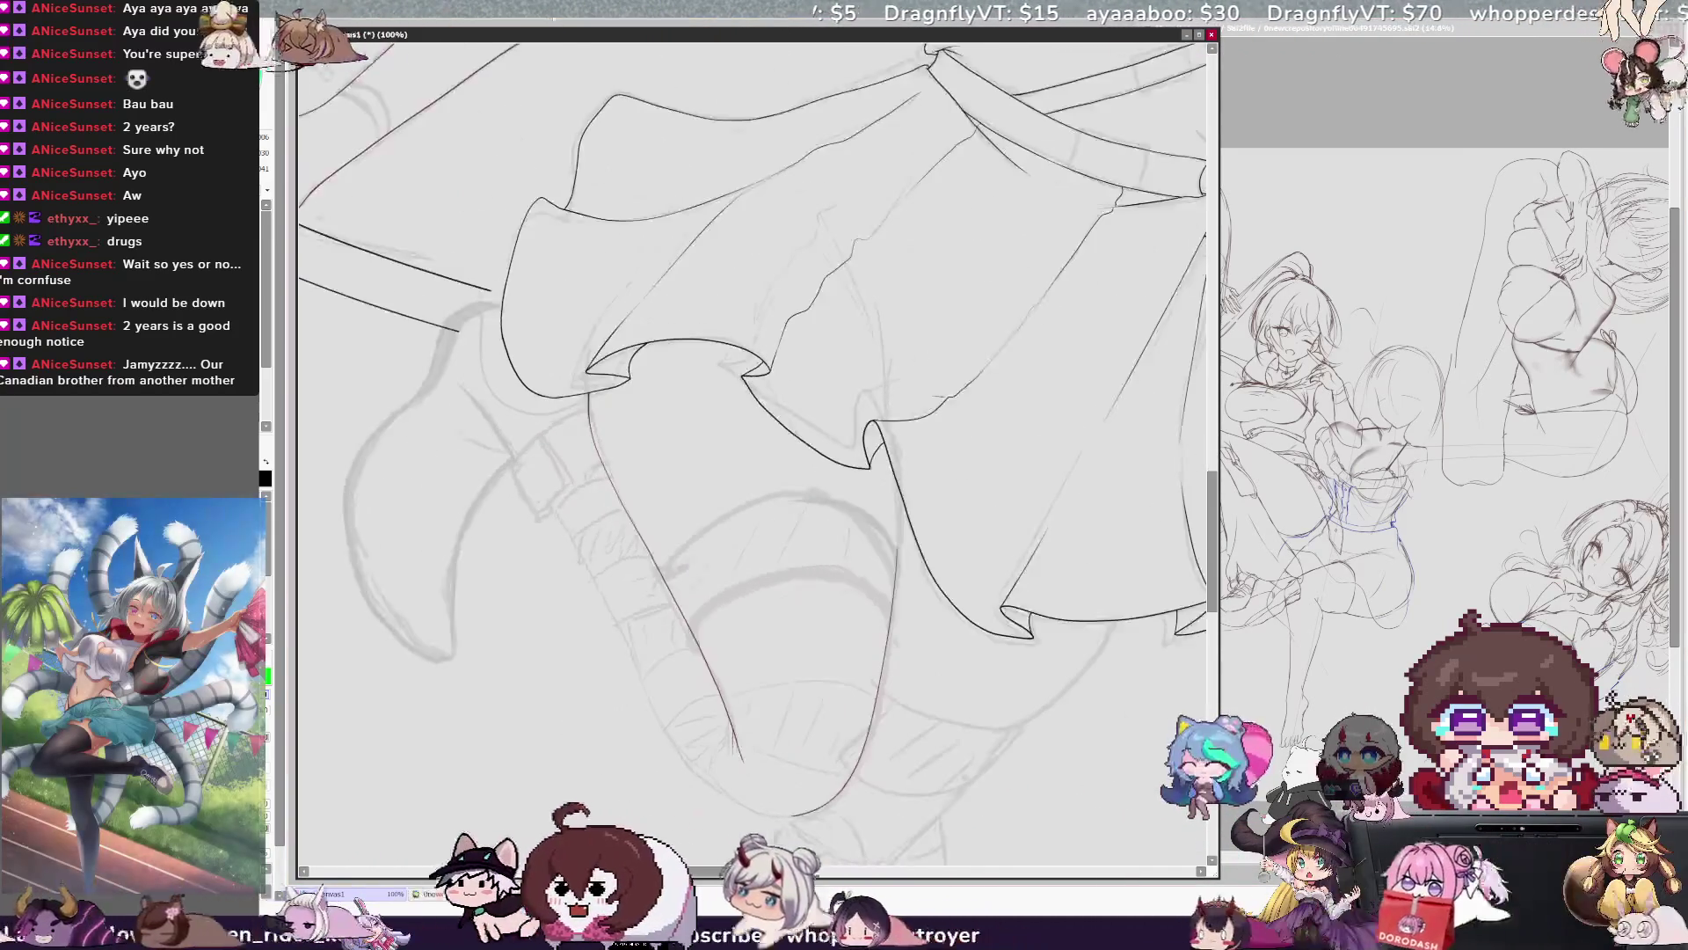
left_click_drag(1212, 480, 1211, 495)
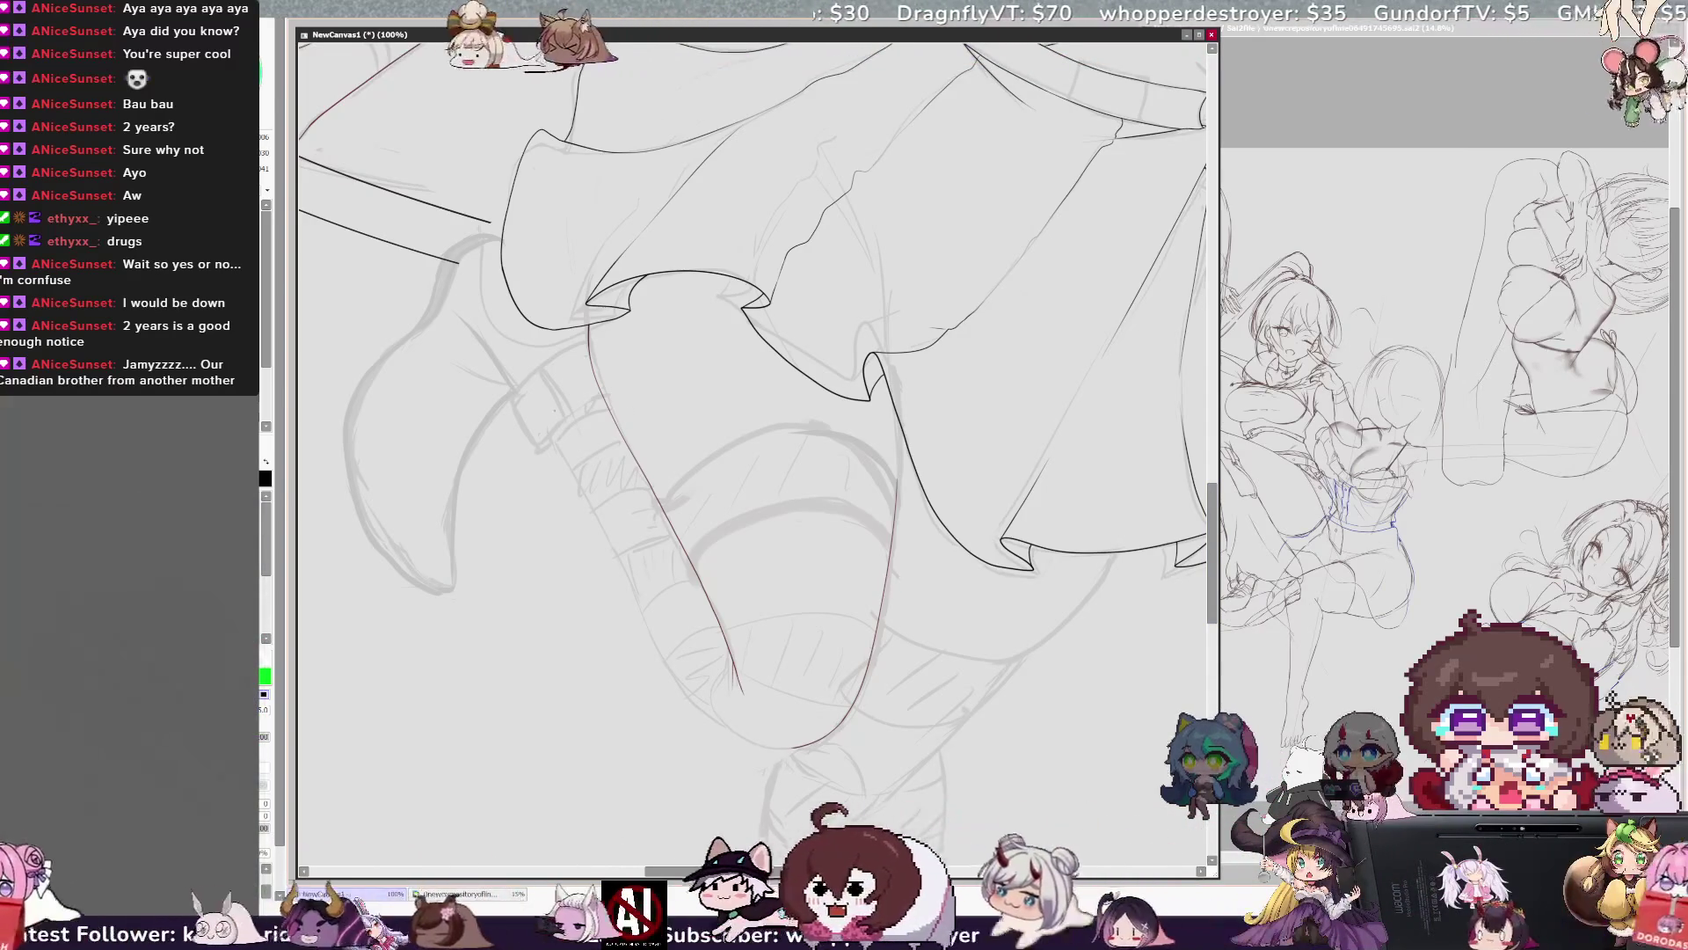
left_click_drag(561, 413, 708, 717)
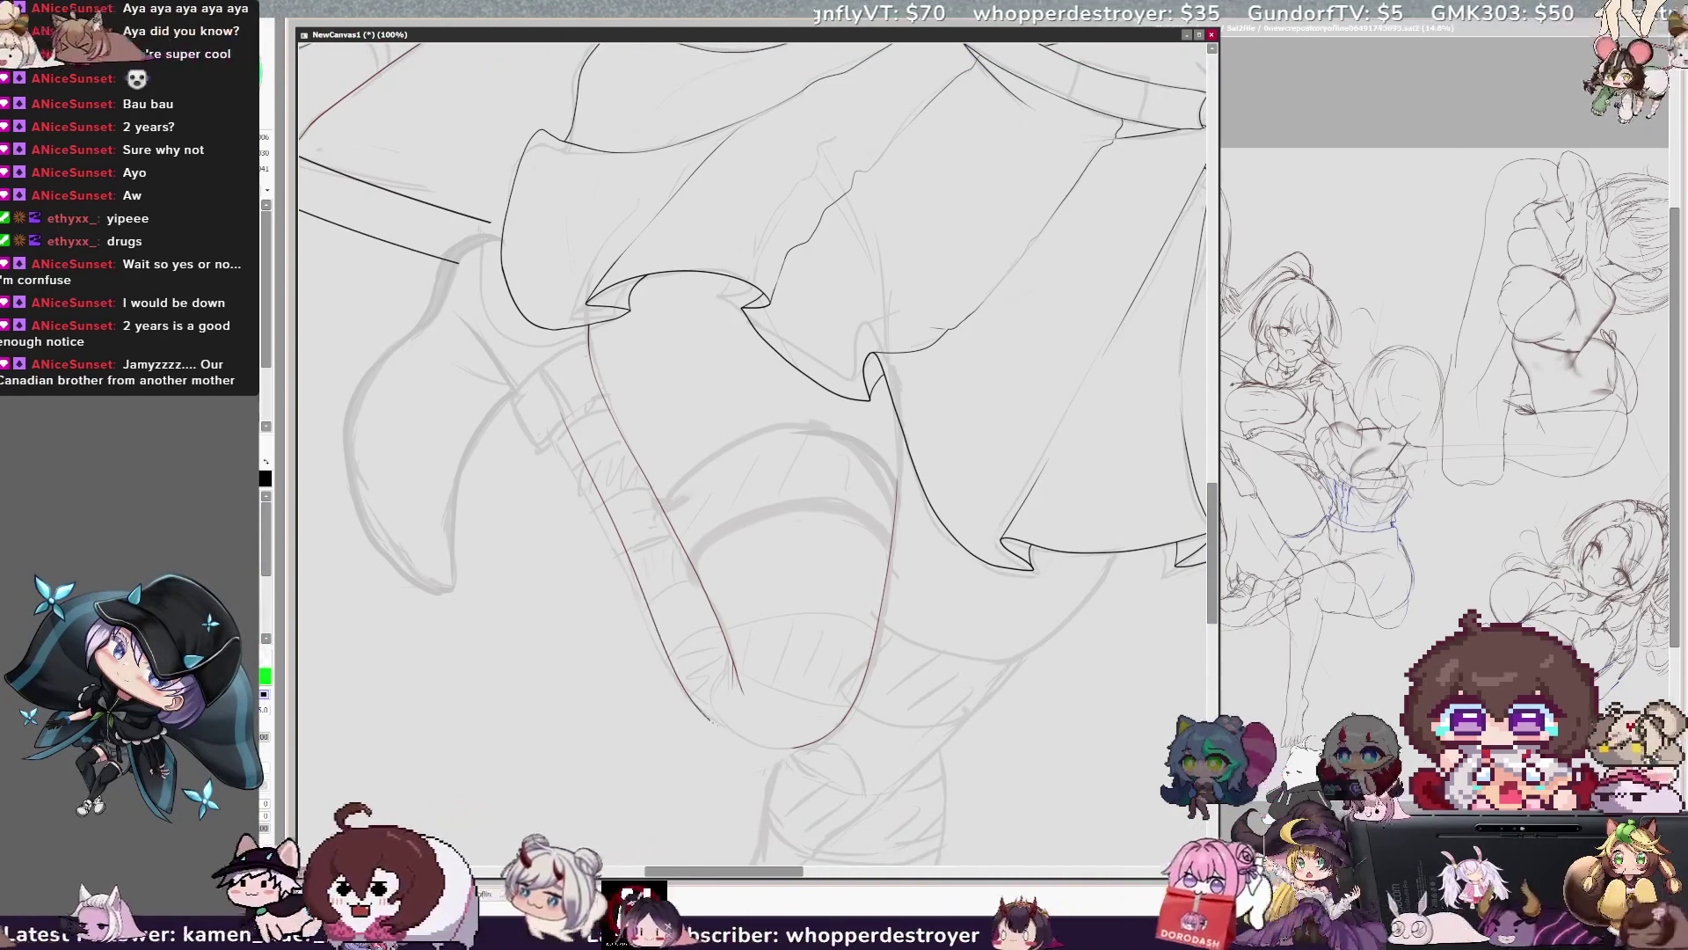
key("h")
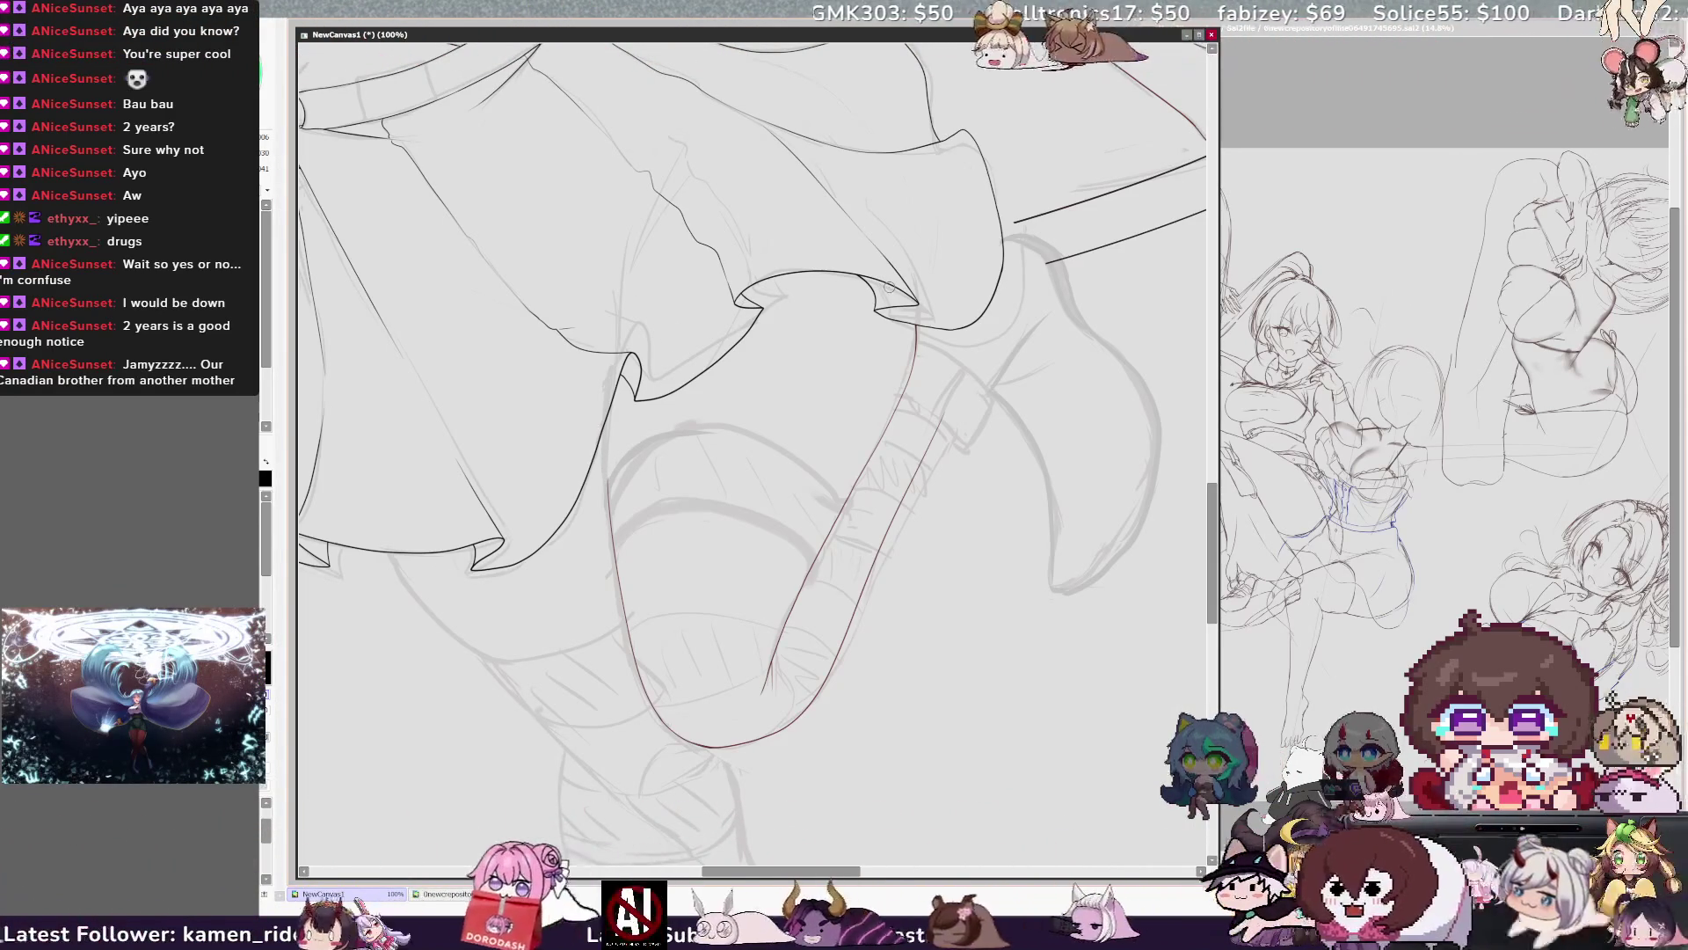
scroll(971, 181, "down", 4)
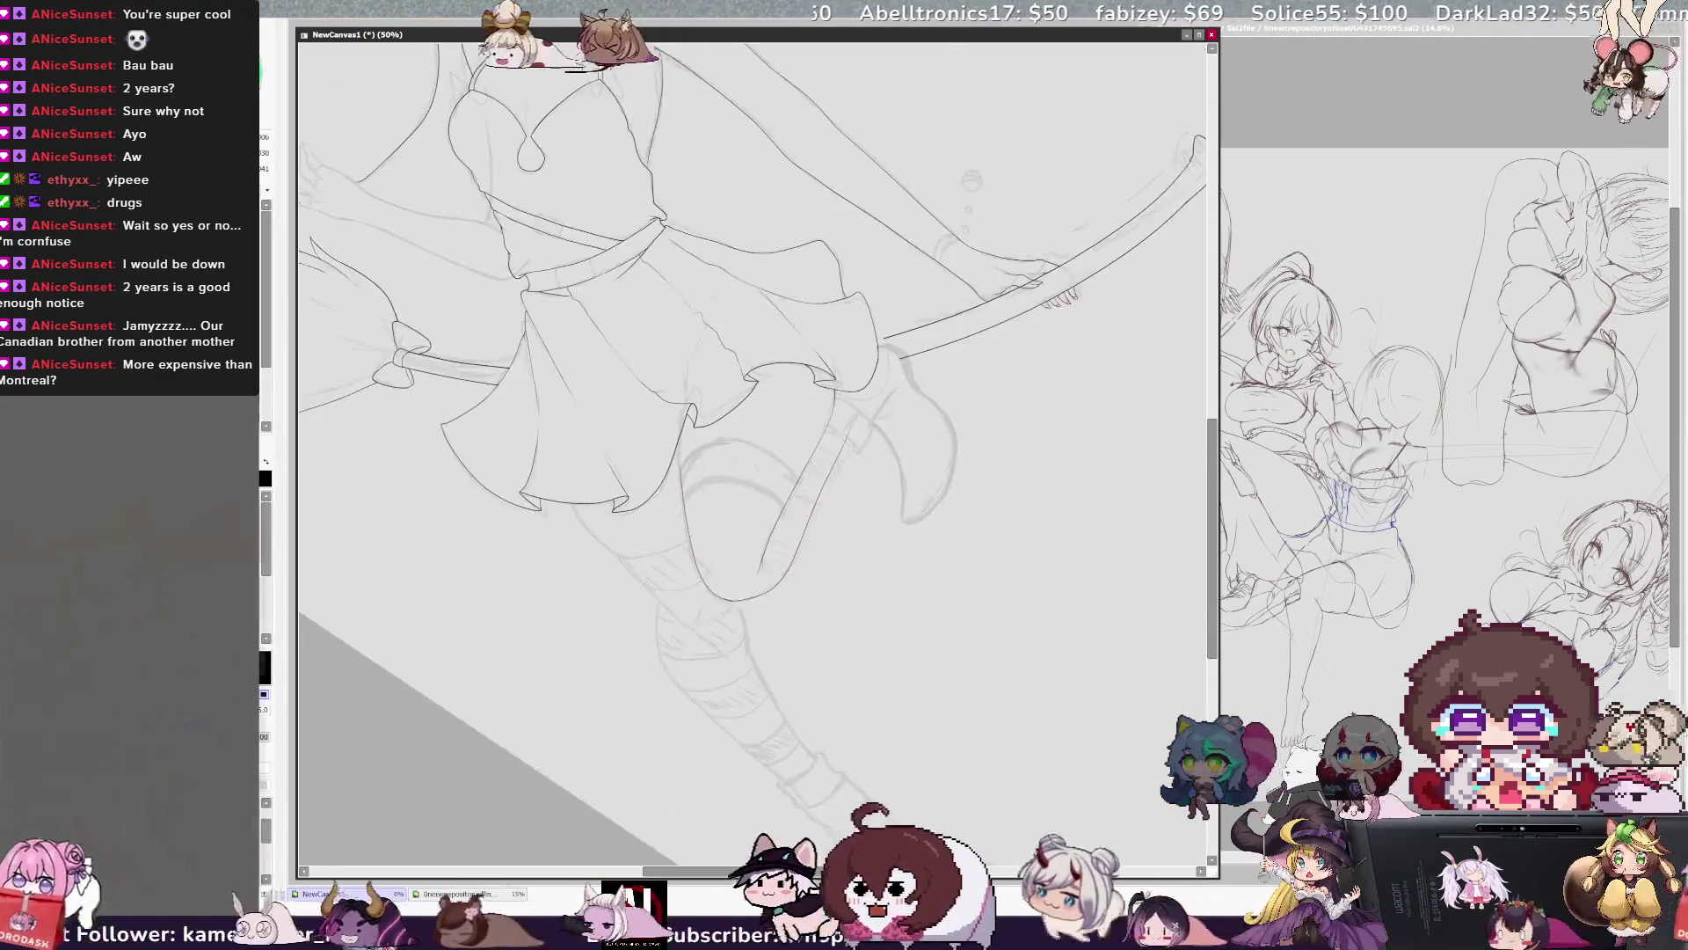
key("Home")
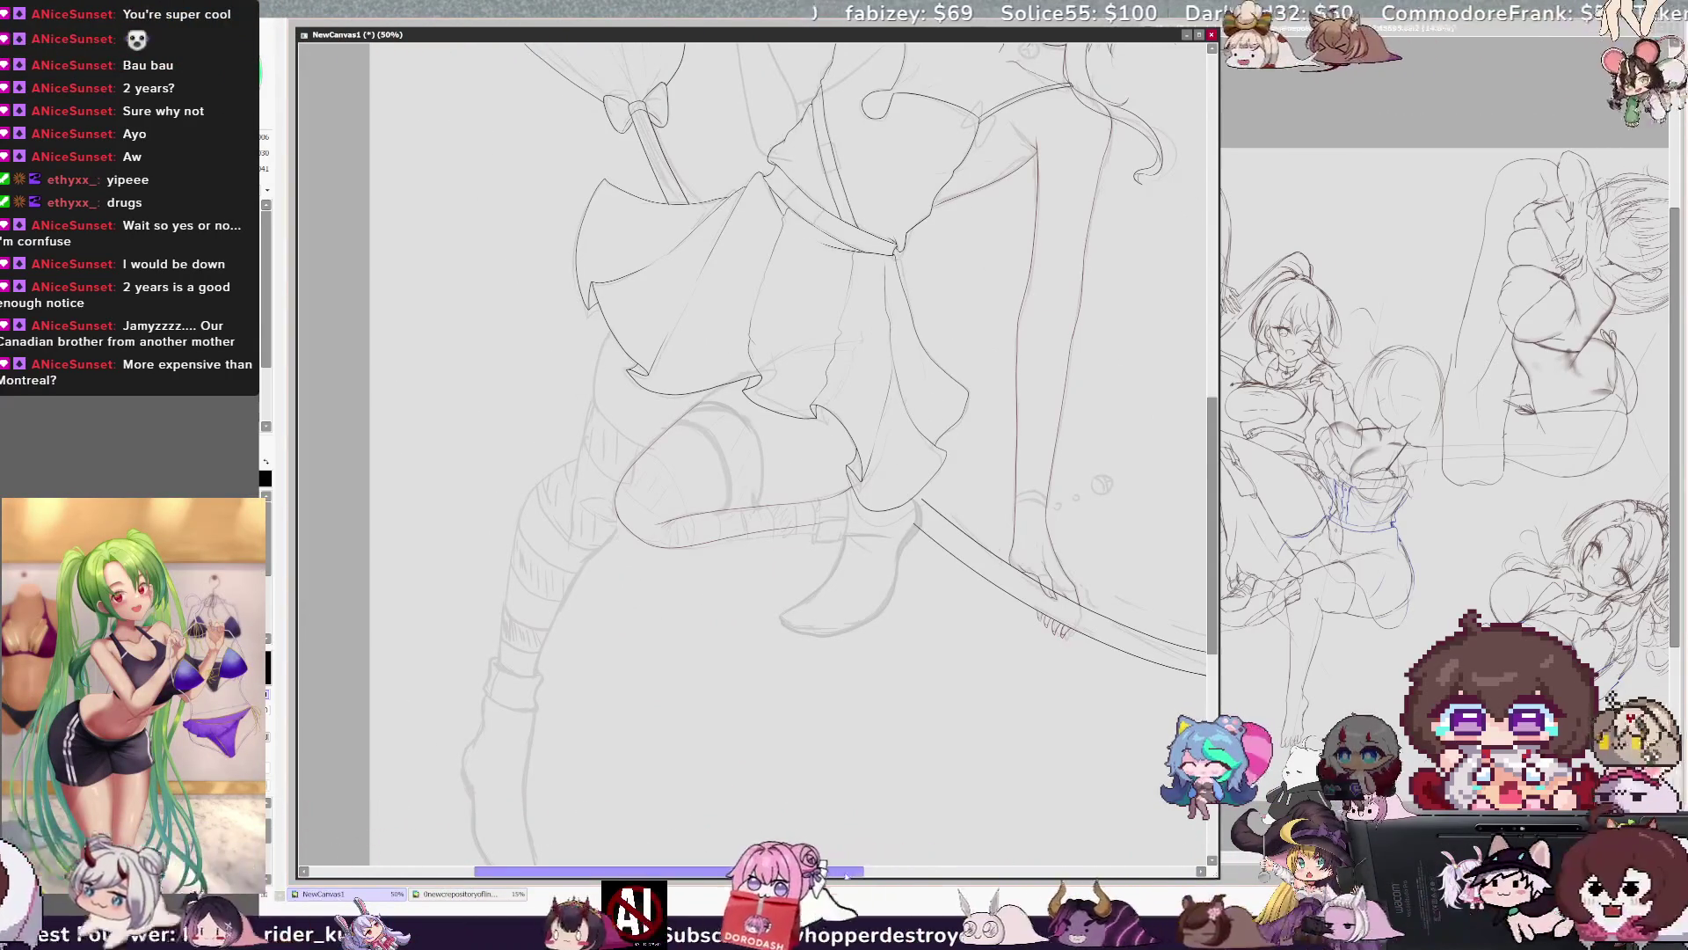
left_click_drag(844, 871, 803, 870)
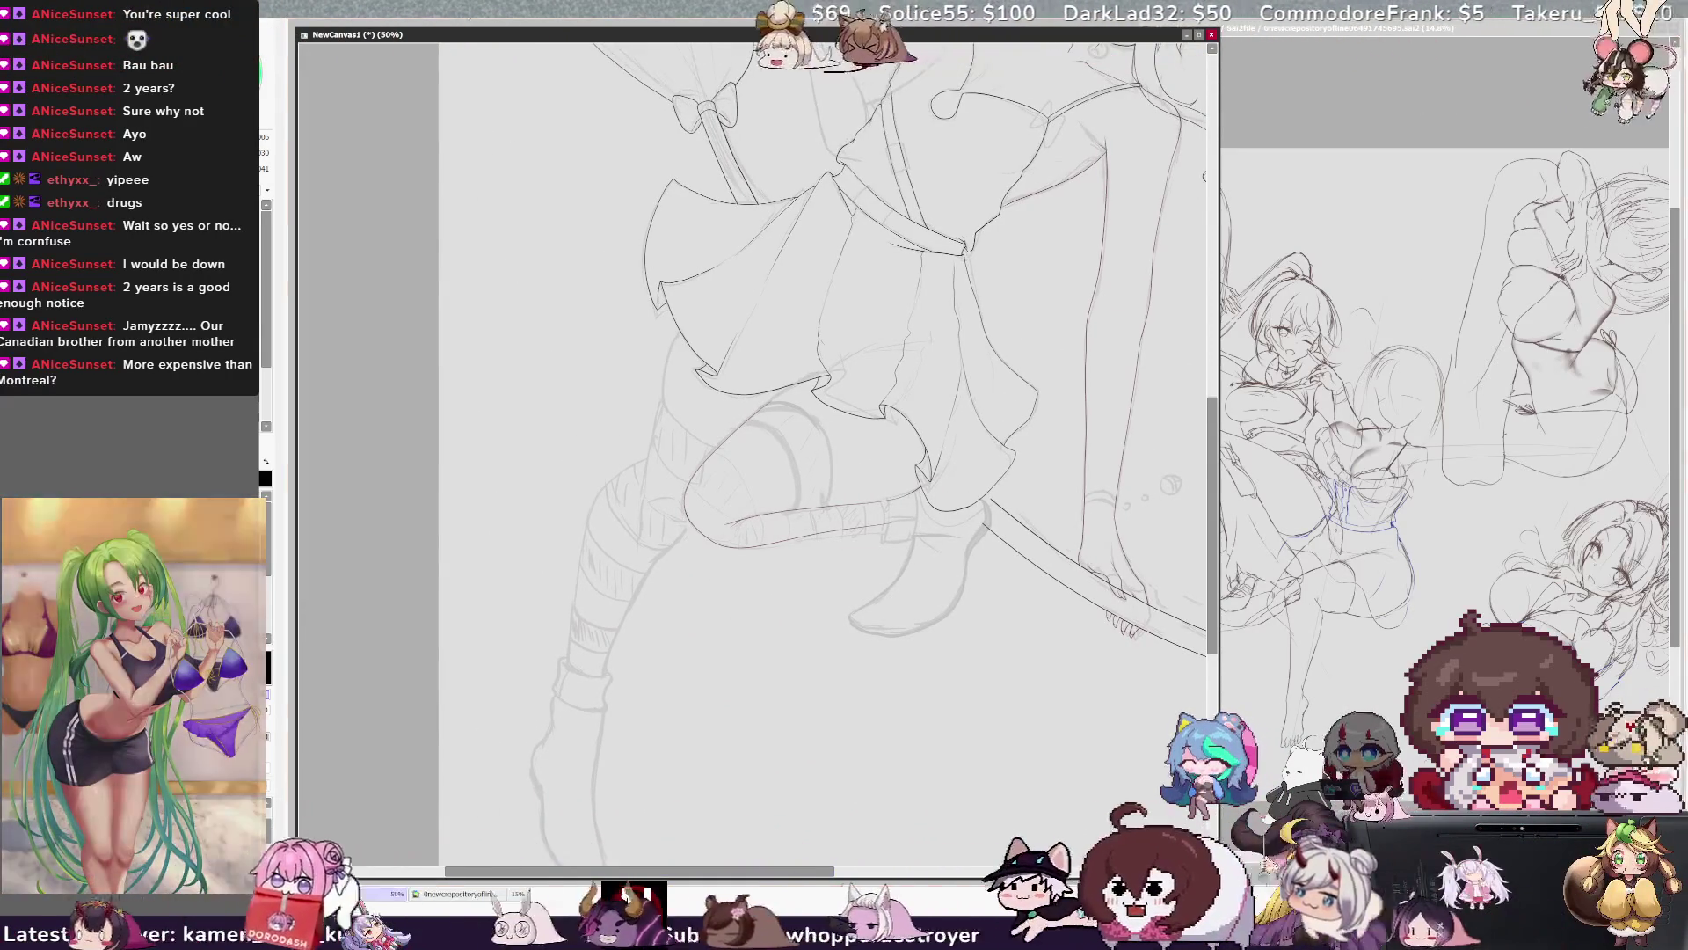
scroll(777, 350, "up", 4)
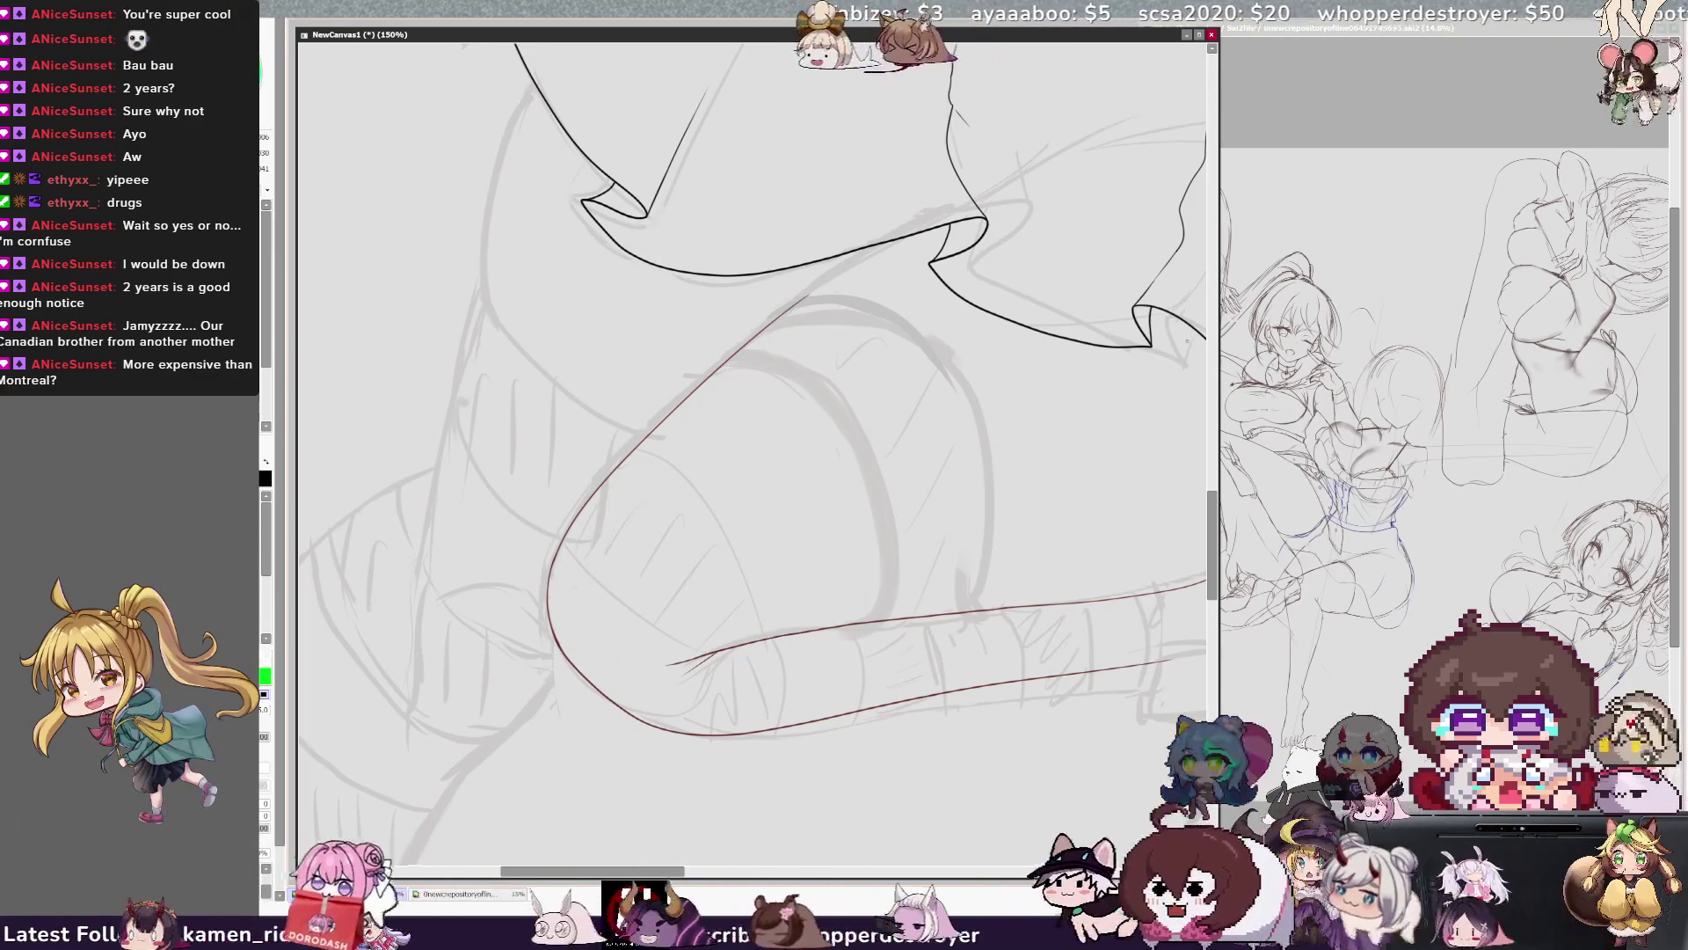
scroll(751, 457, "down", 3)
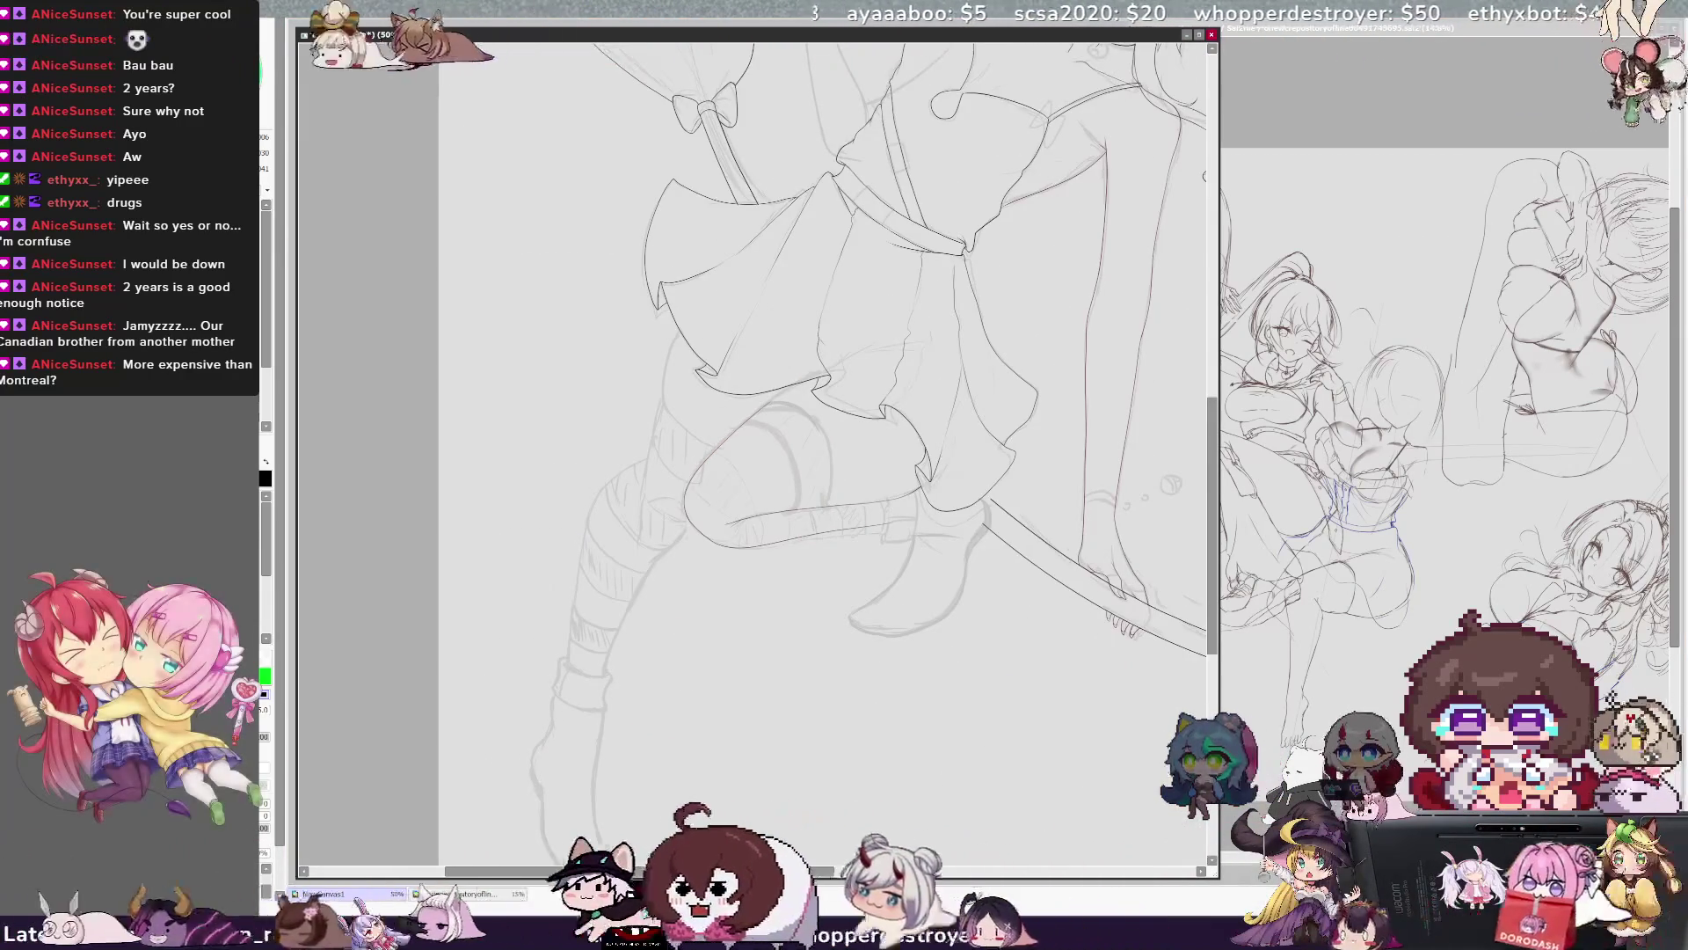
left_click_drag(1212, 525, 1211, 550)
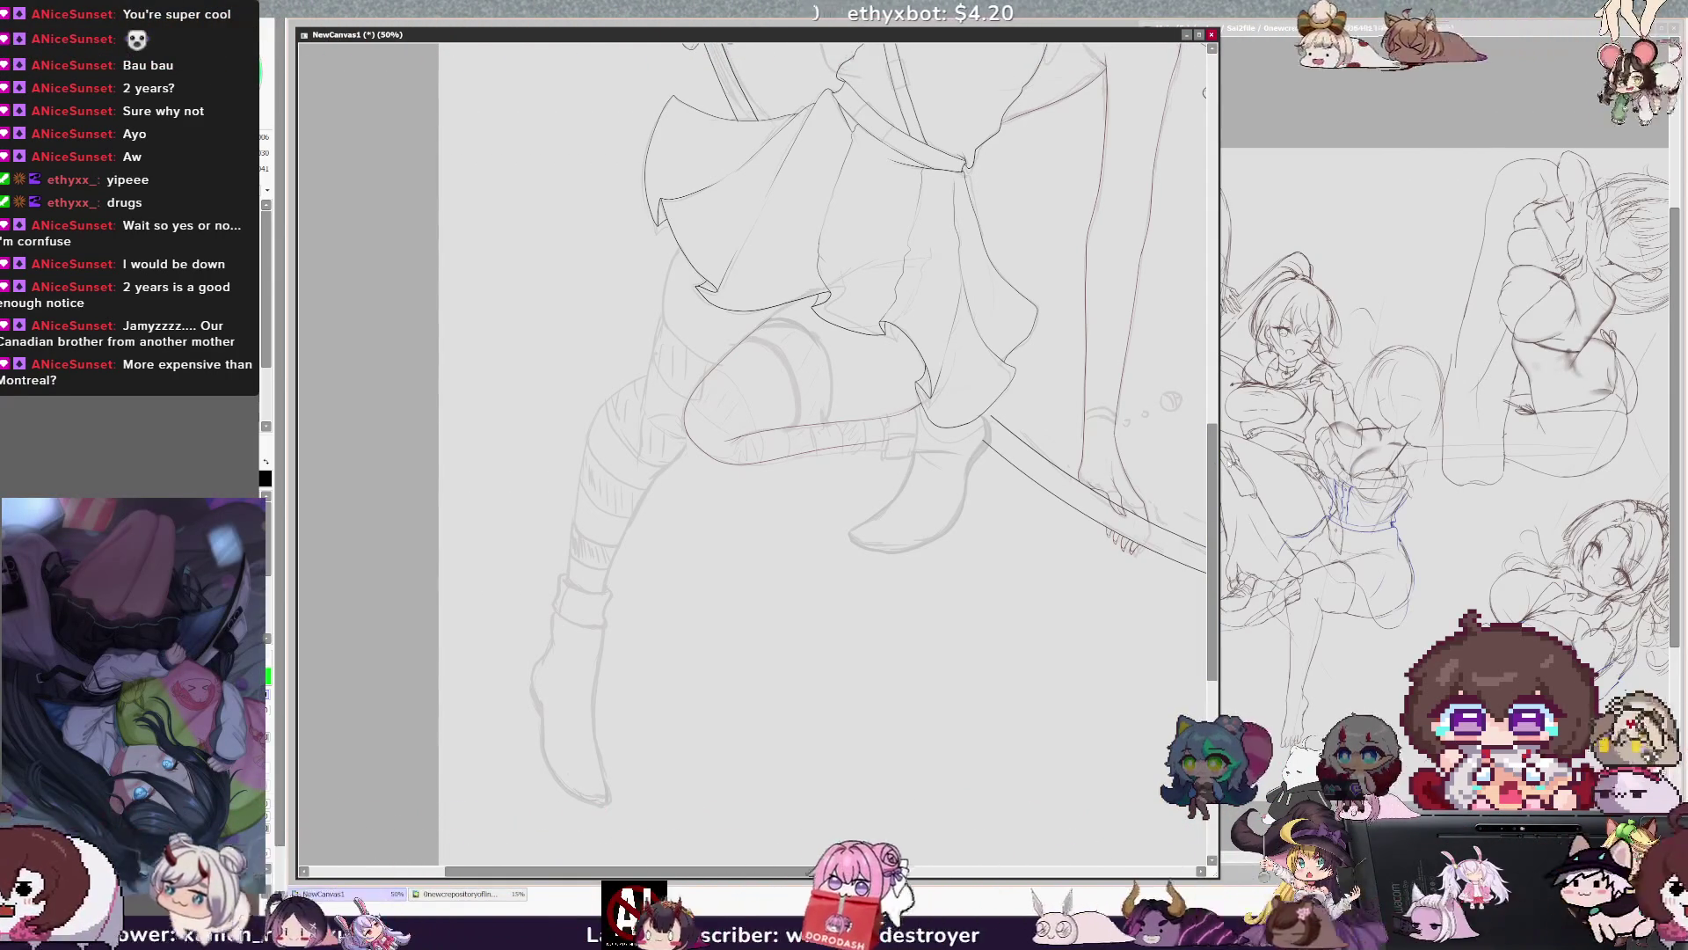
scroll(753, 439, "right", 3)
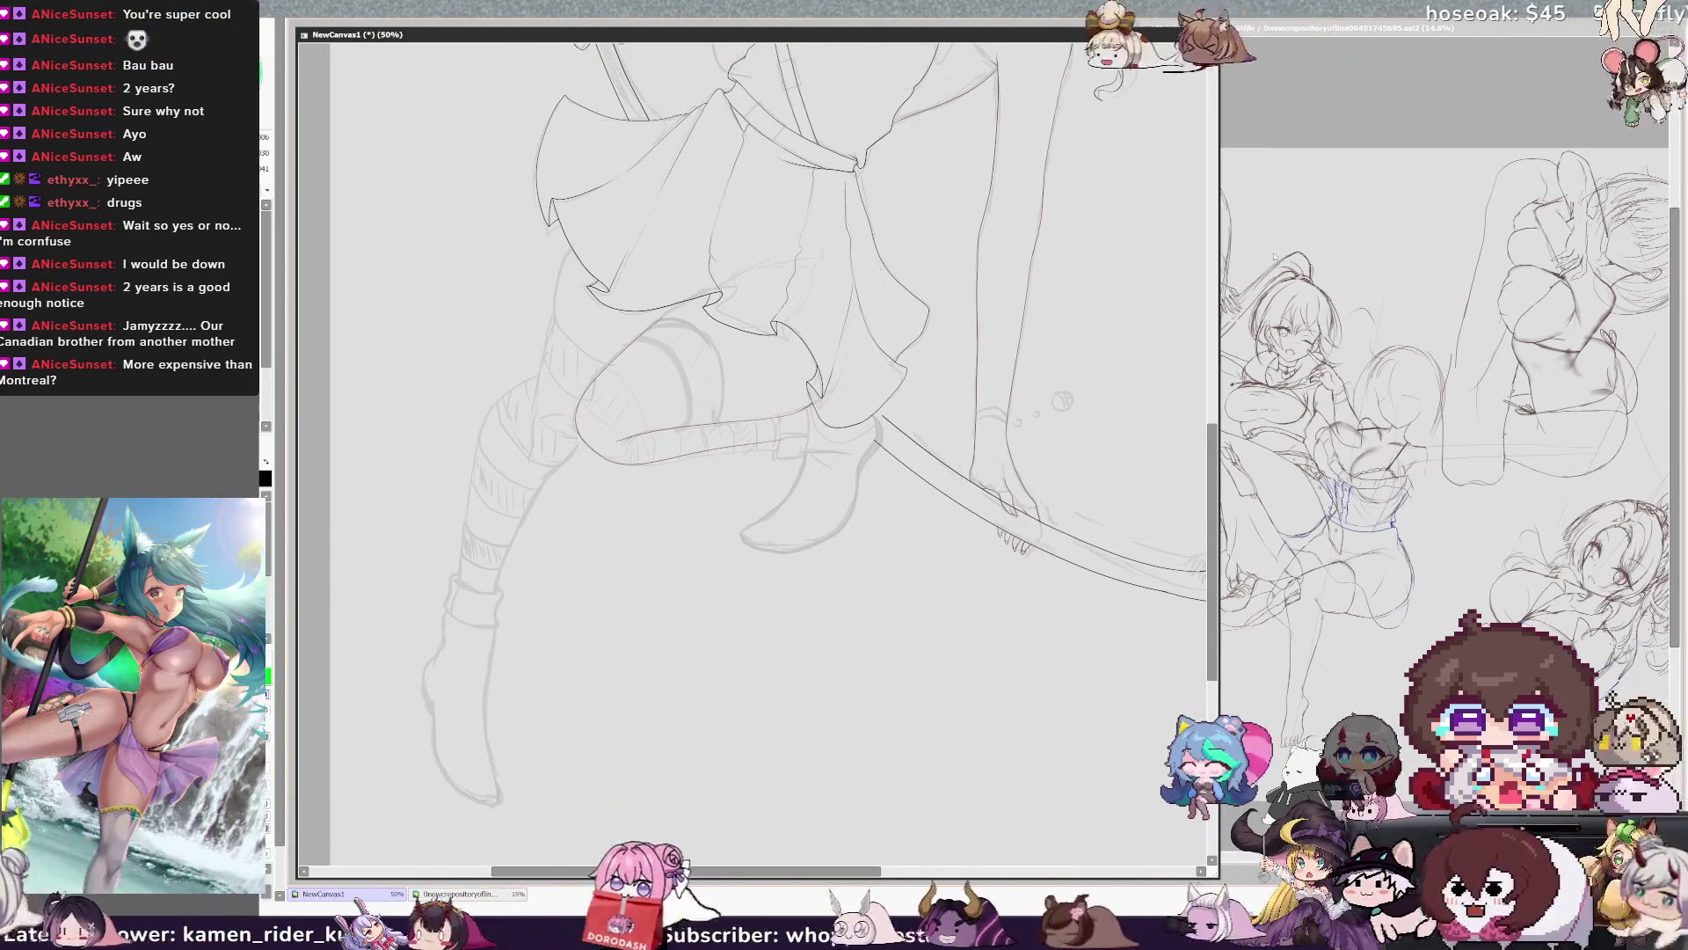
scroll(752, 440, "left", 1)
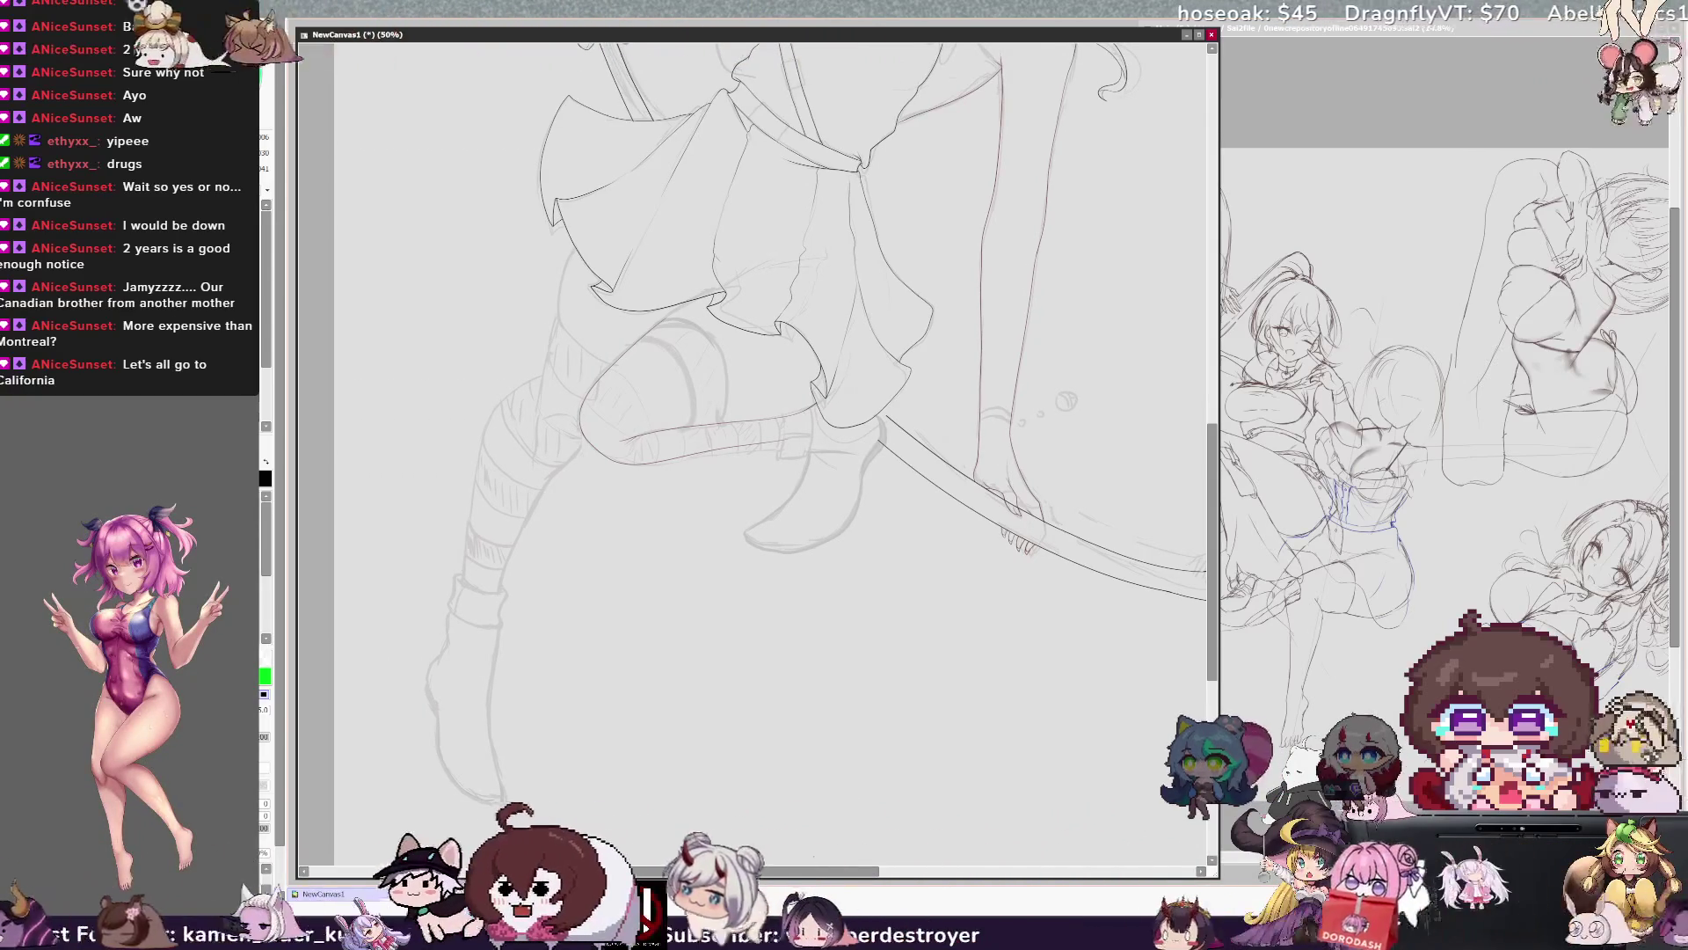
left_click_drag(1212, 526, 1212, 446)
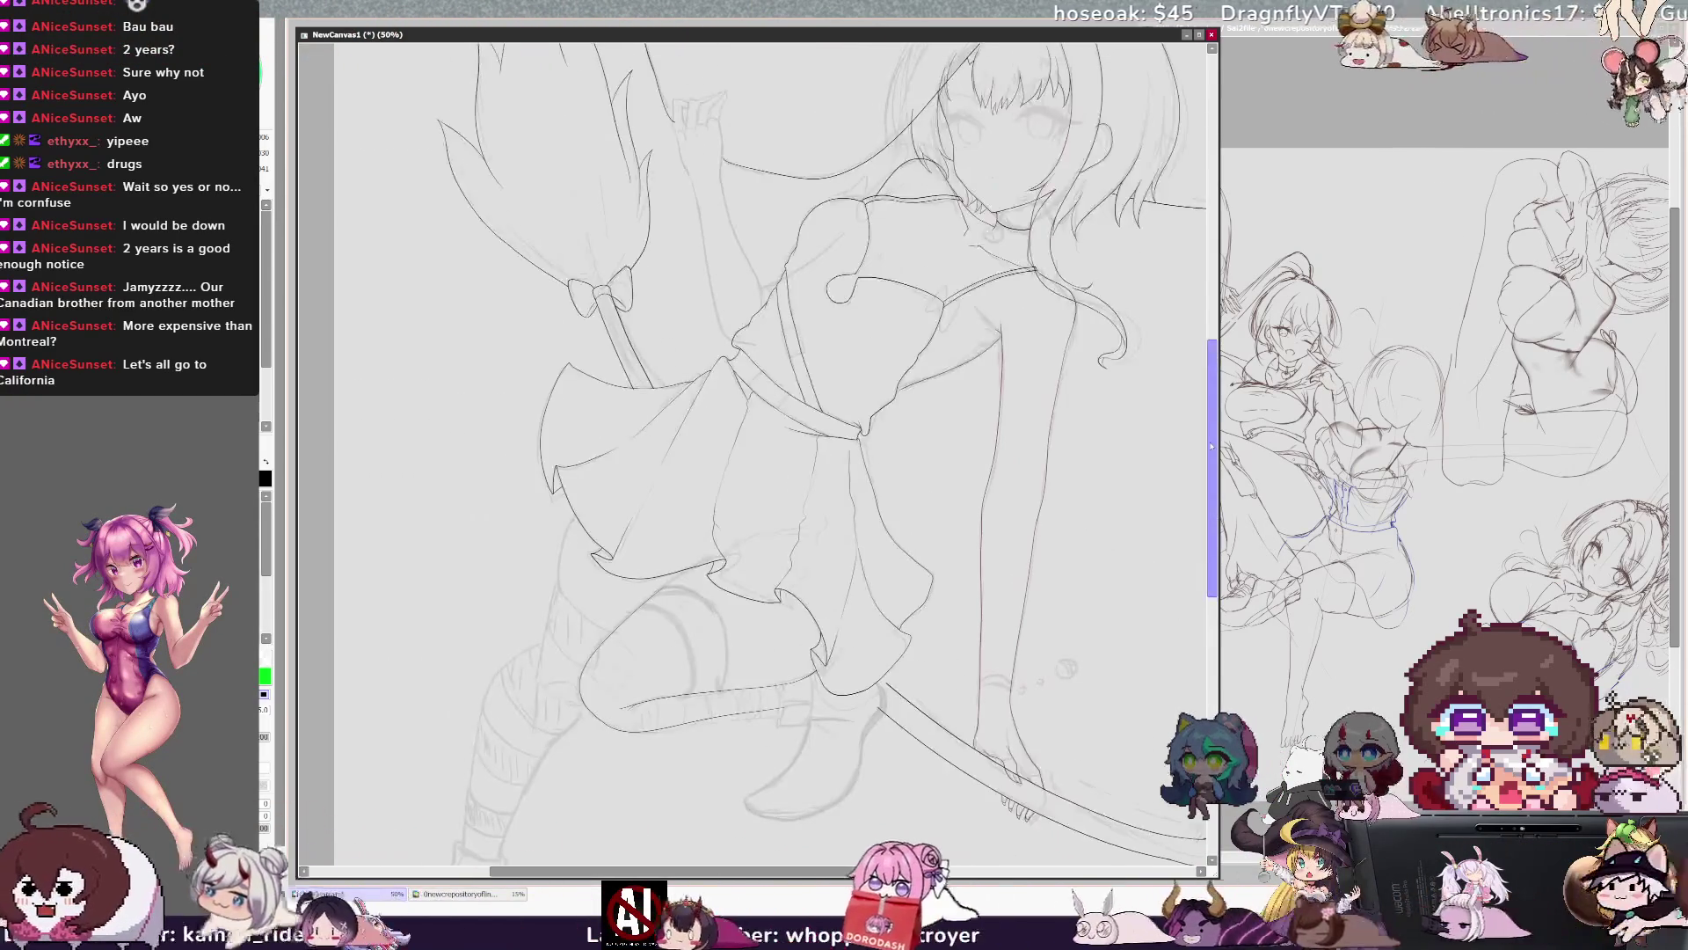
left_click_drag(1211, 539, 1212, 585)
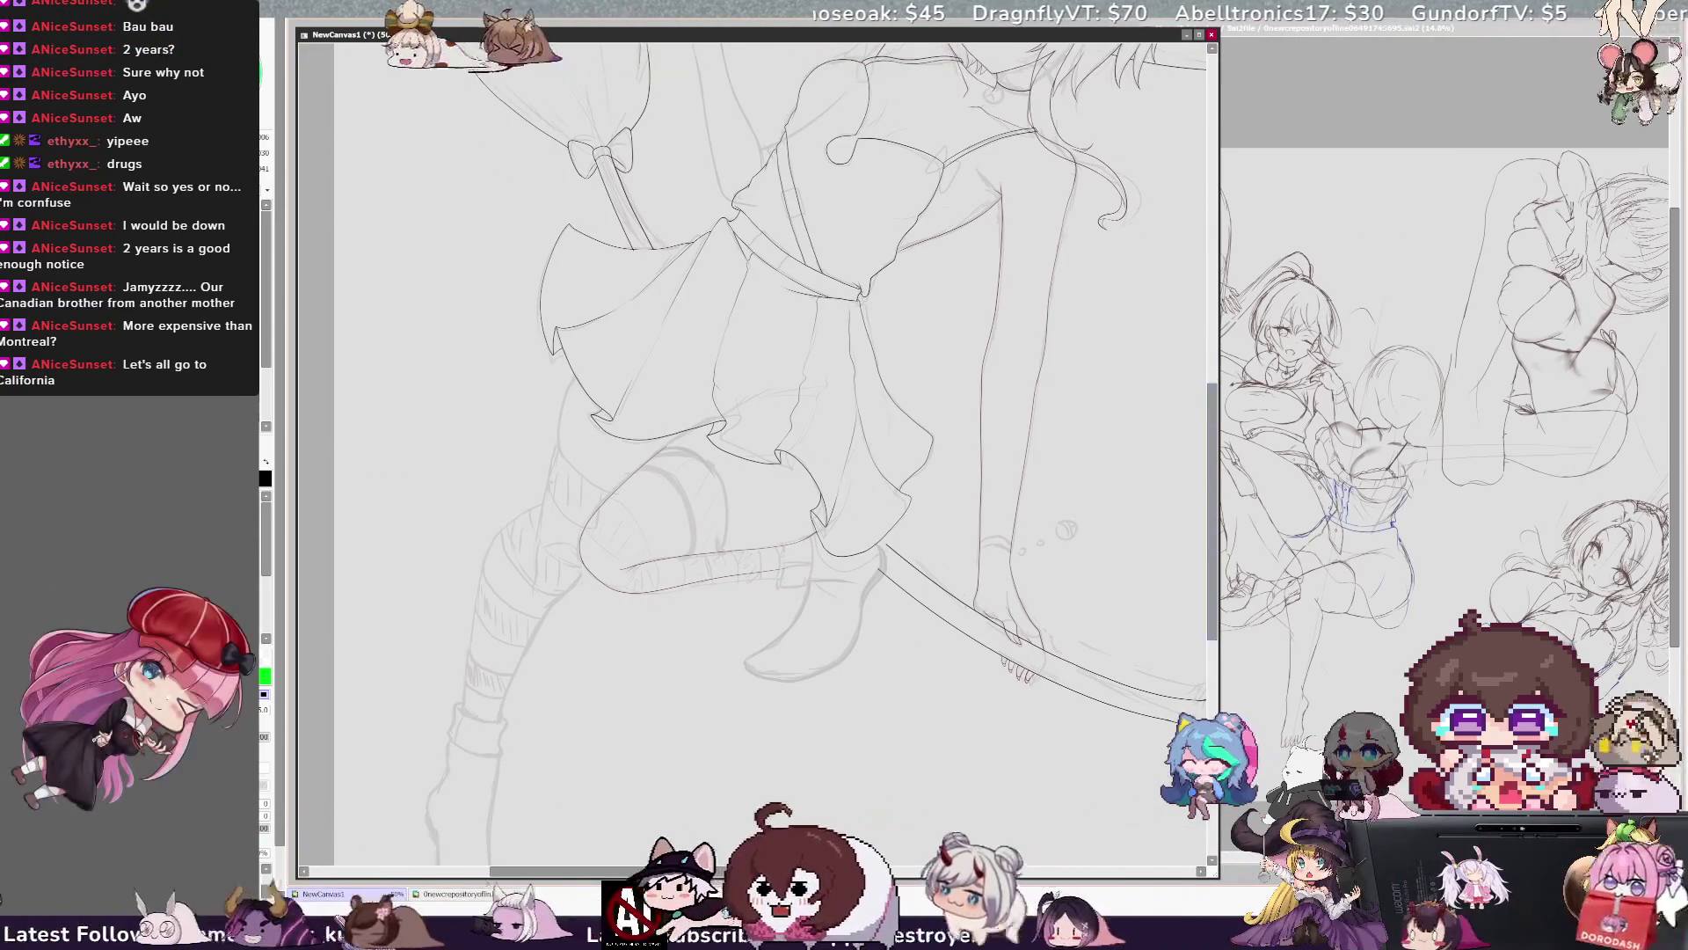
key("Delete")
Eyedrop black from the skirt, ink the leg's left edge, and erase the extra upper-leg stroke.
key("ctrl+plus")
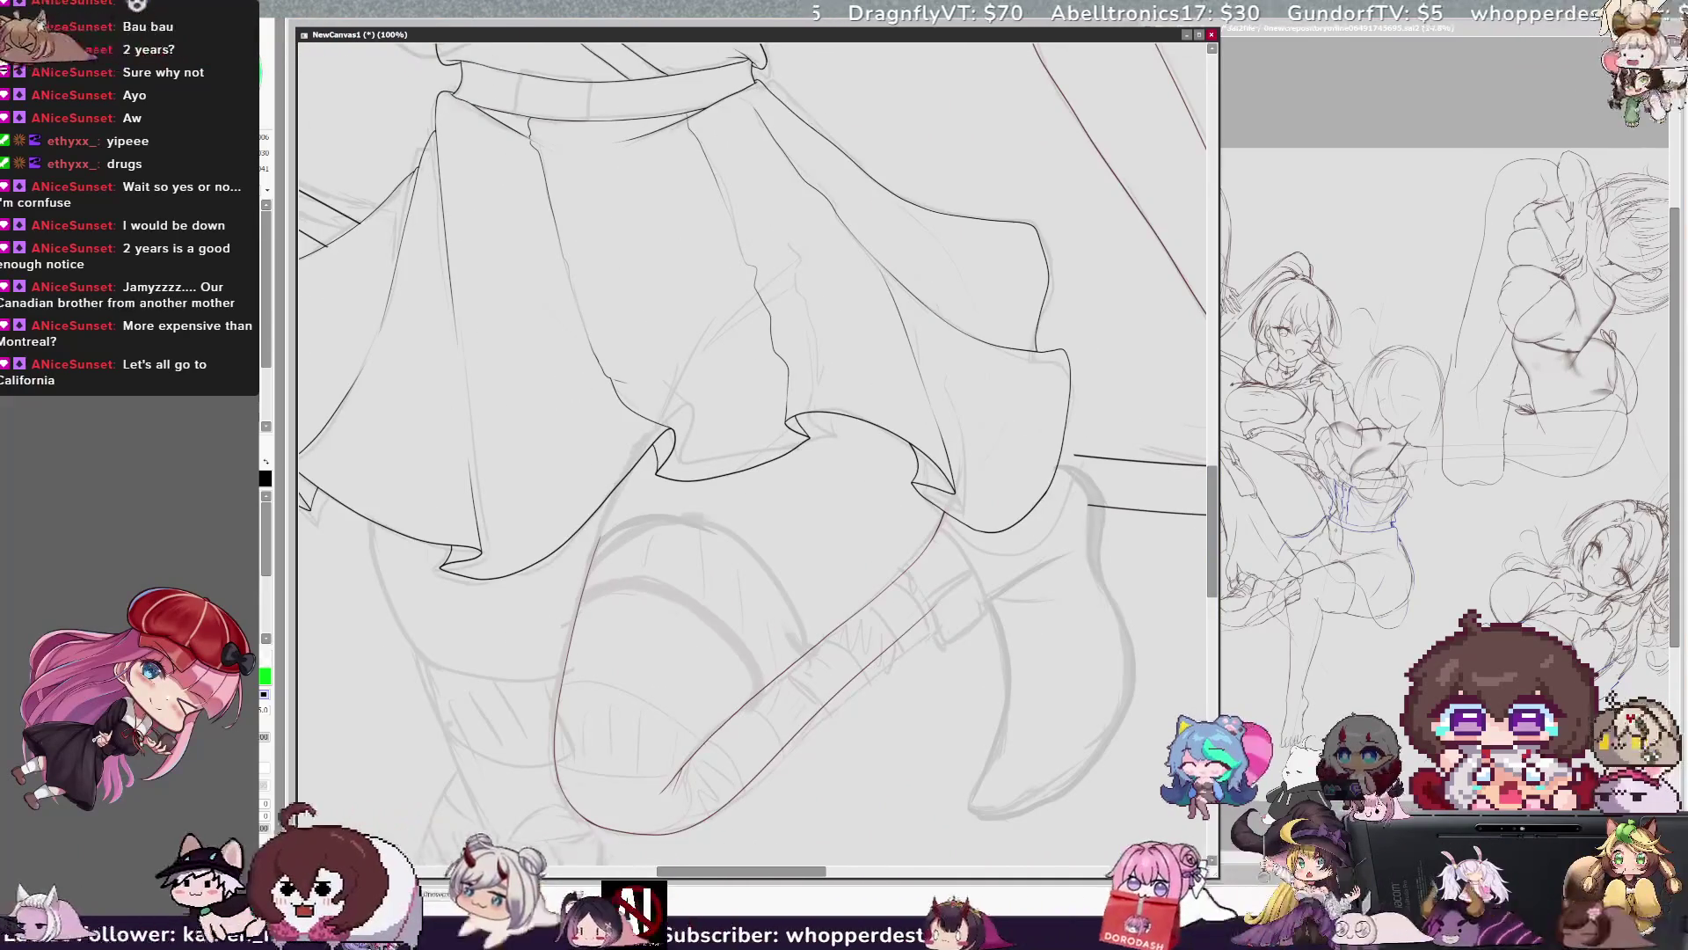
left_click(606, 525, "alt")
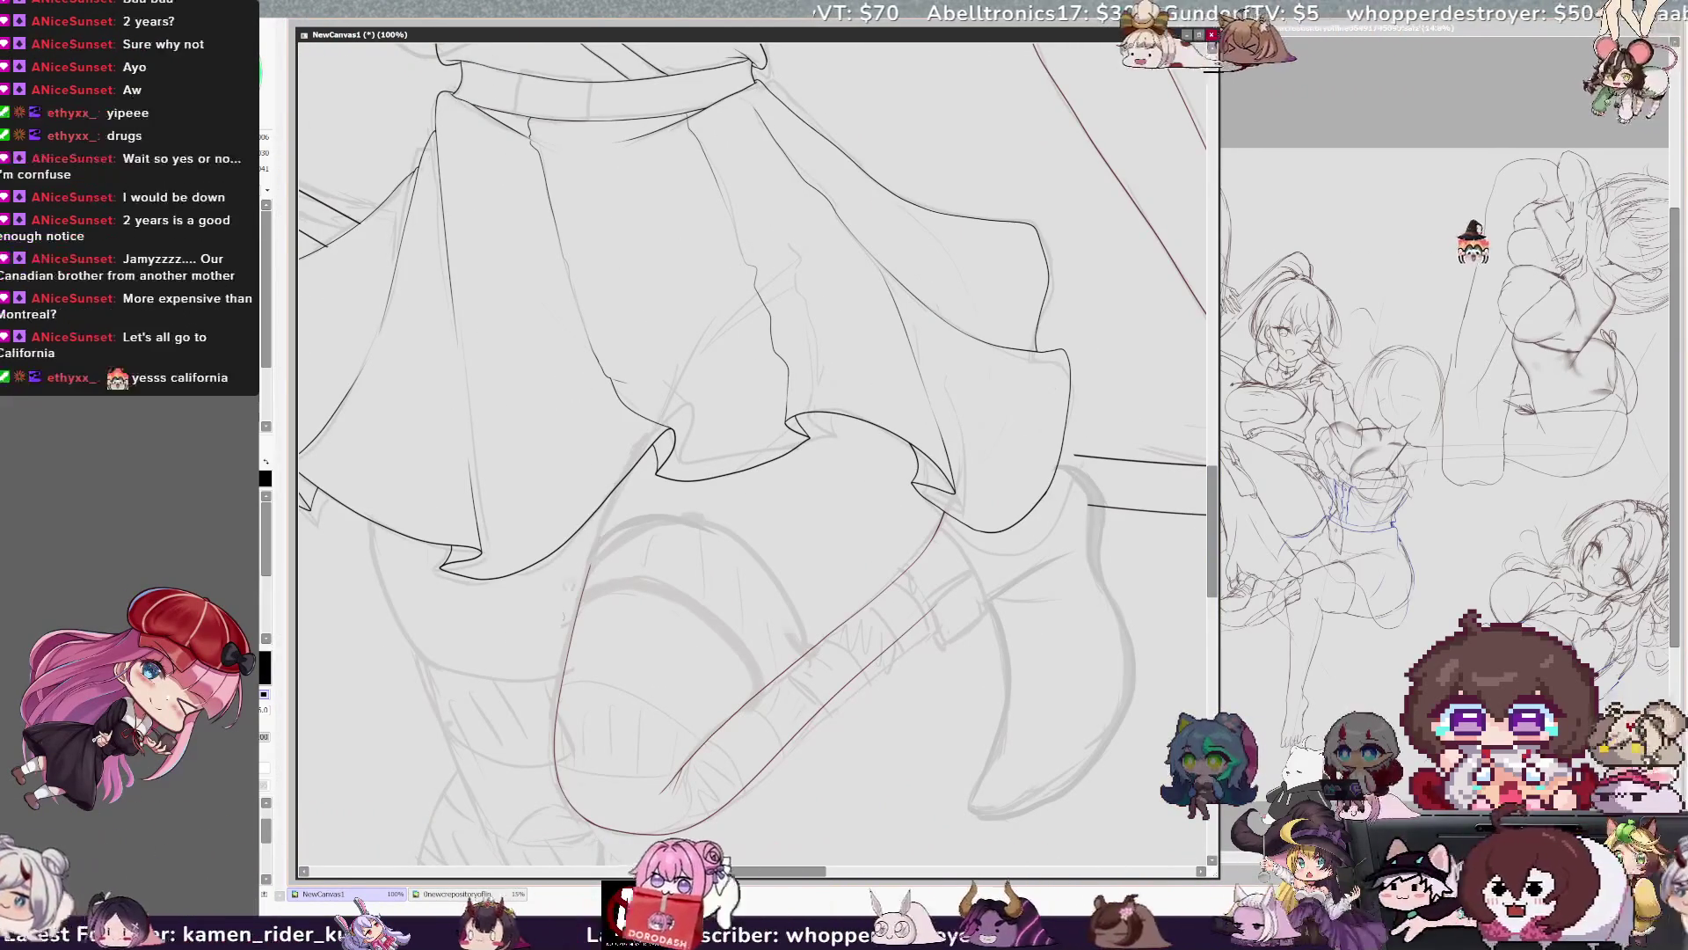
key("x")
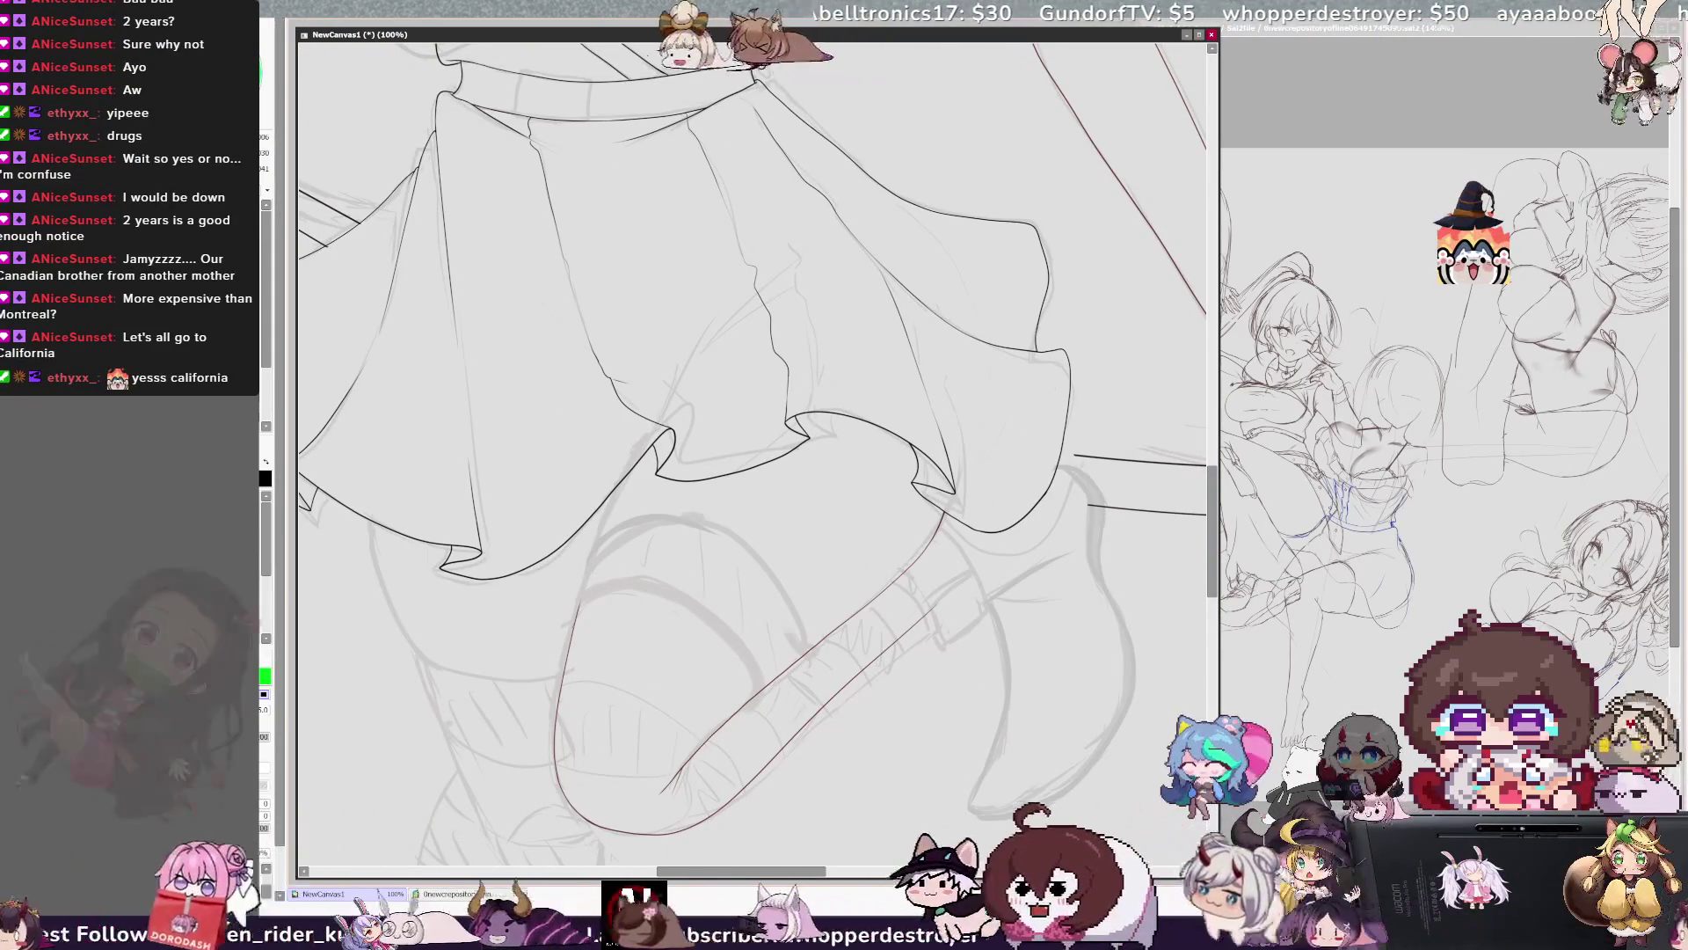
left_click_drag(666, 413, 576, 616)
left_click_drag(759, 275, 666, 413)
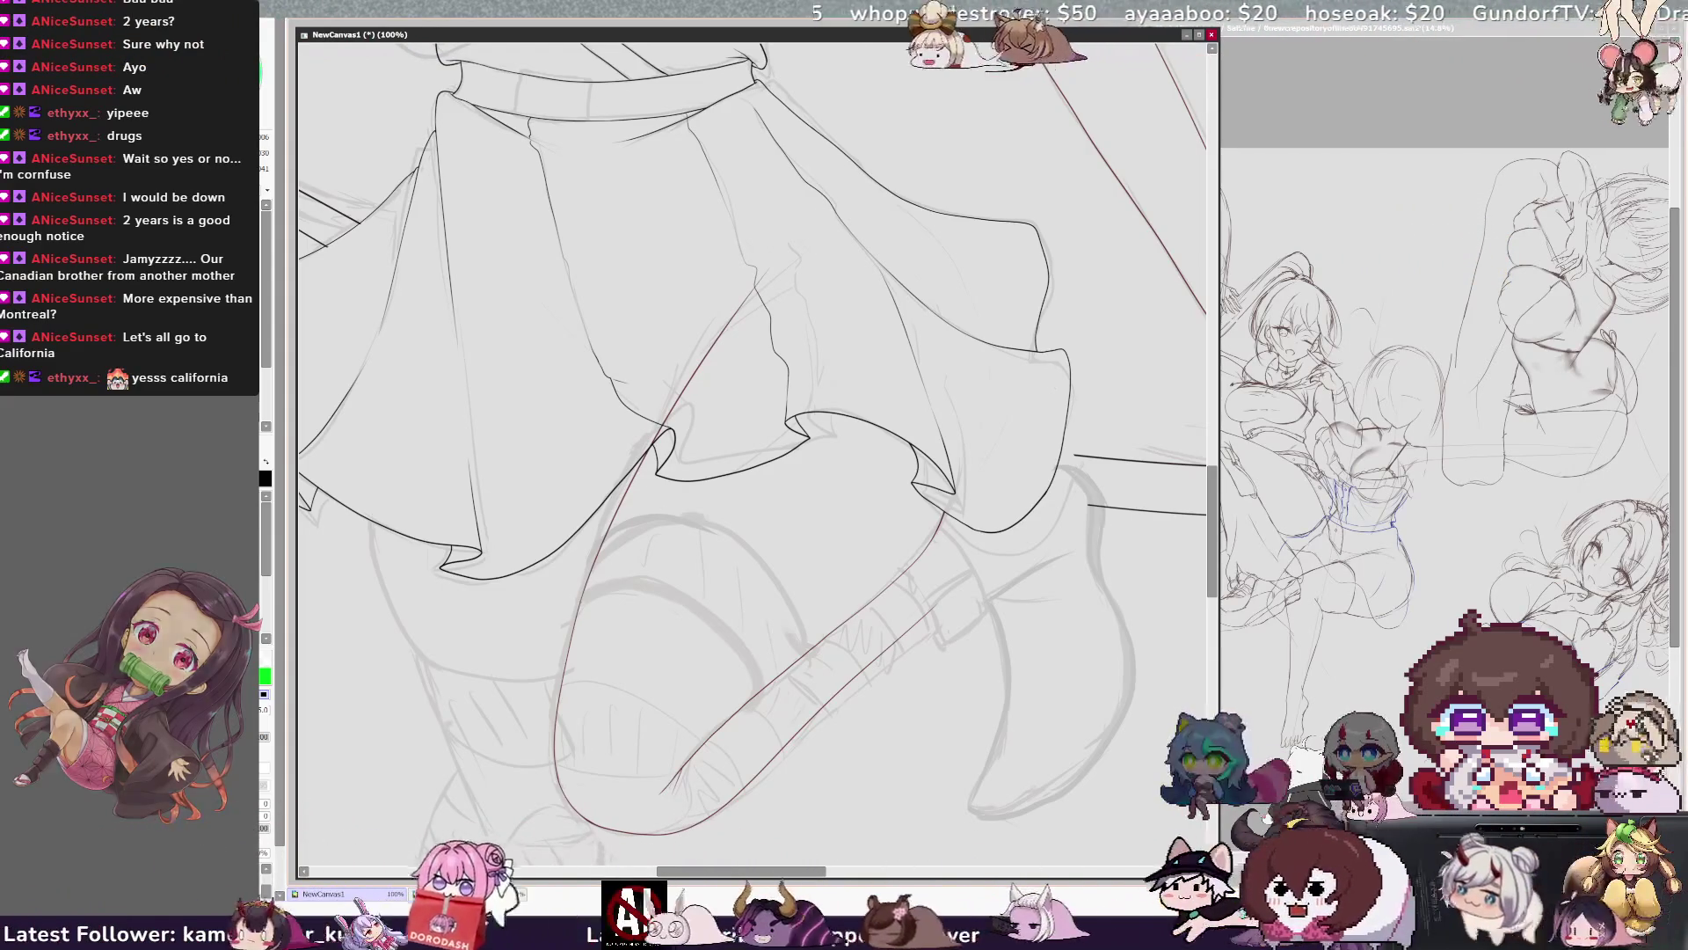
left_click_drag(783, 277, 666, 423)
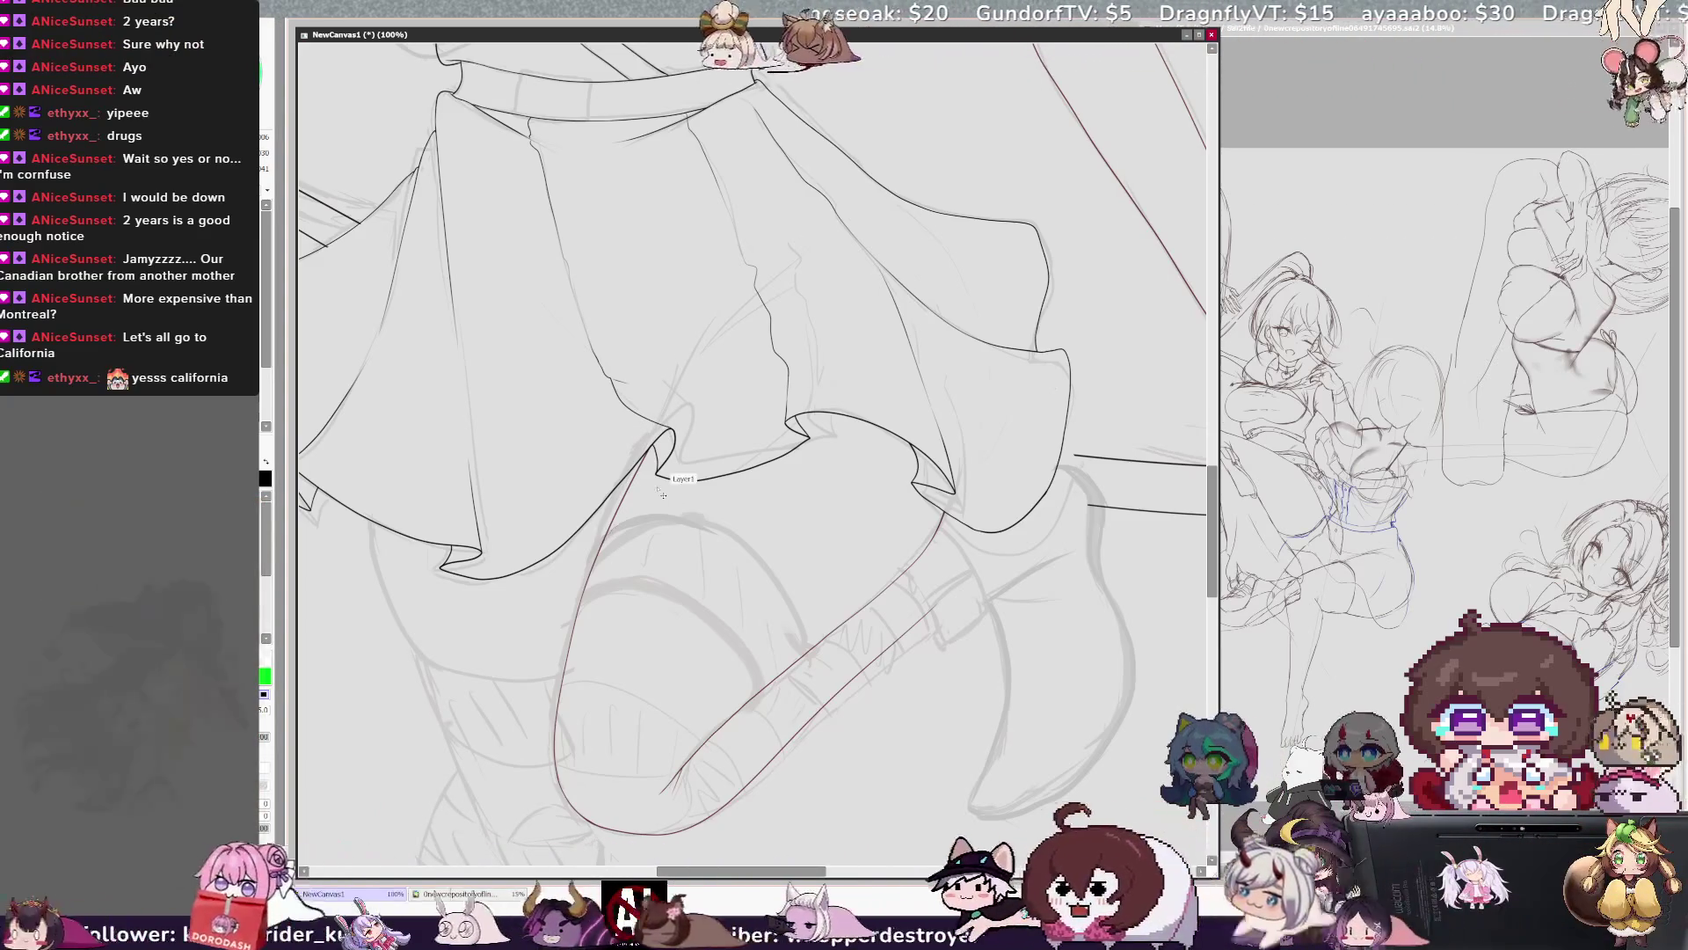
left_click(1486, 250)
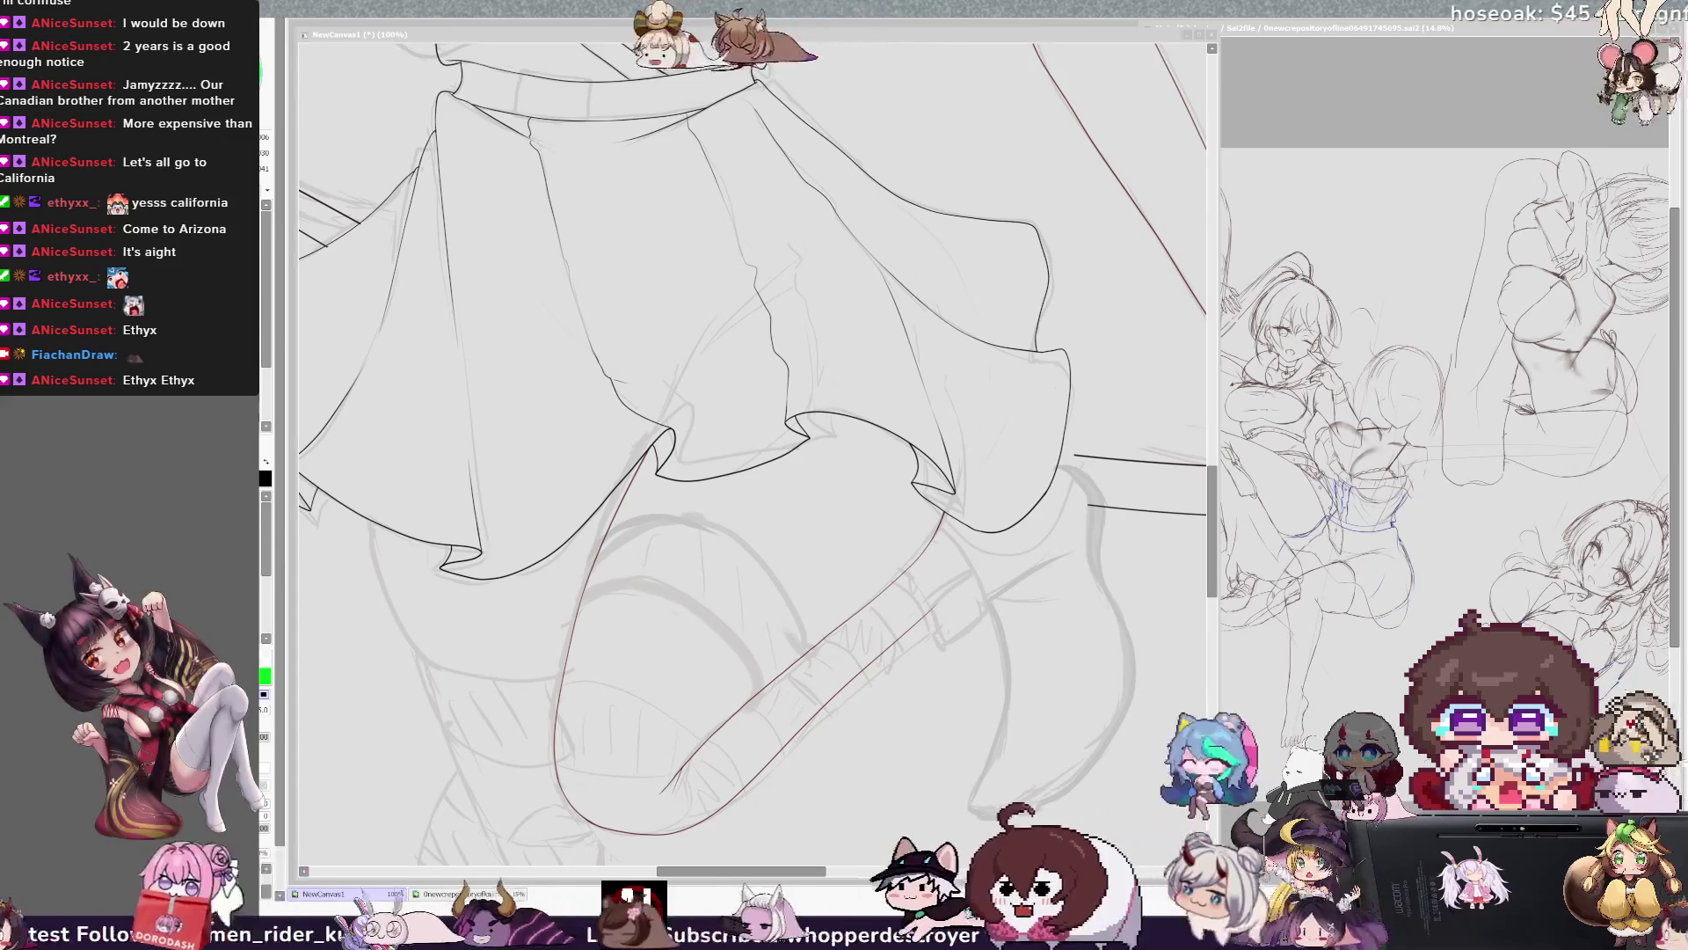
Zoom out to 33.3% and rotate the view upright to see the witch from hat to boots.
key("ctrl+minus")
key("ctrl+minus")
key("ctrl+minus")
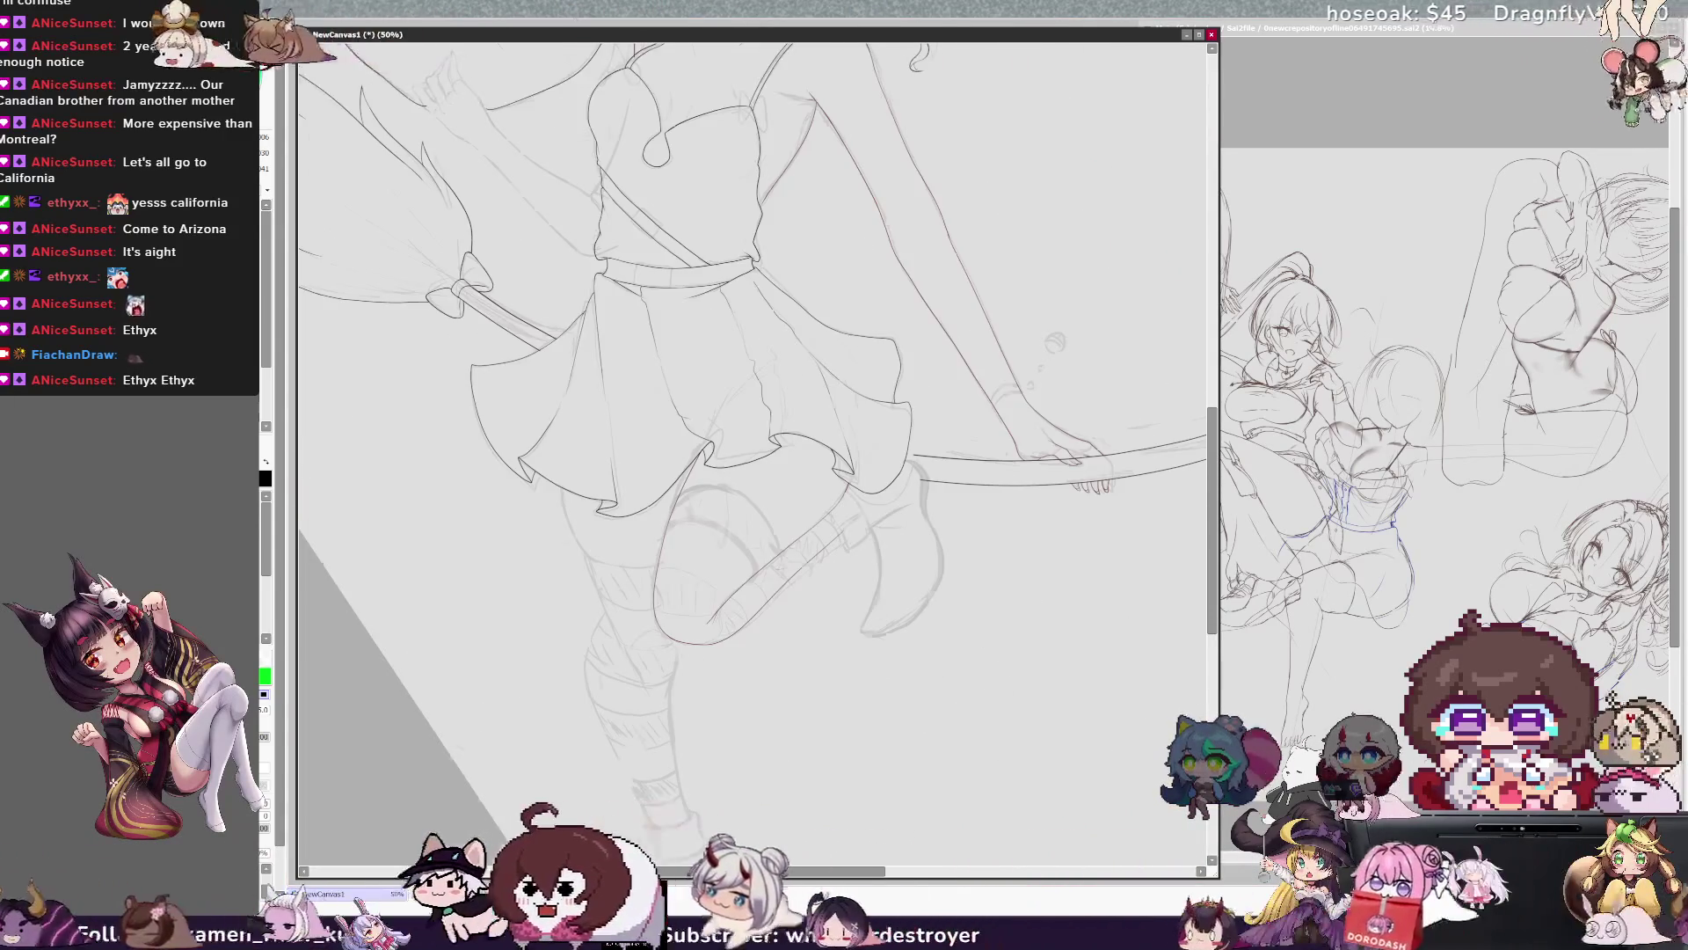
key("ctrl+plus")
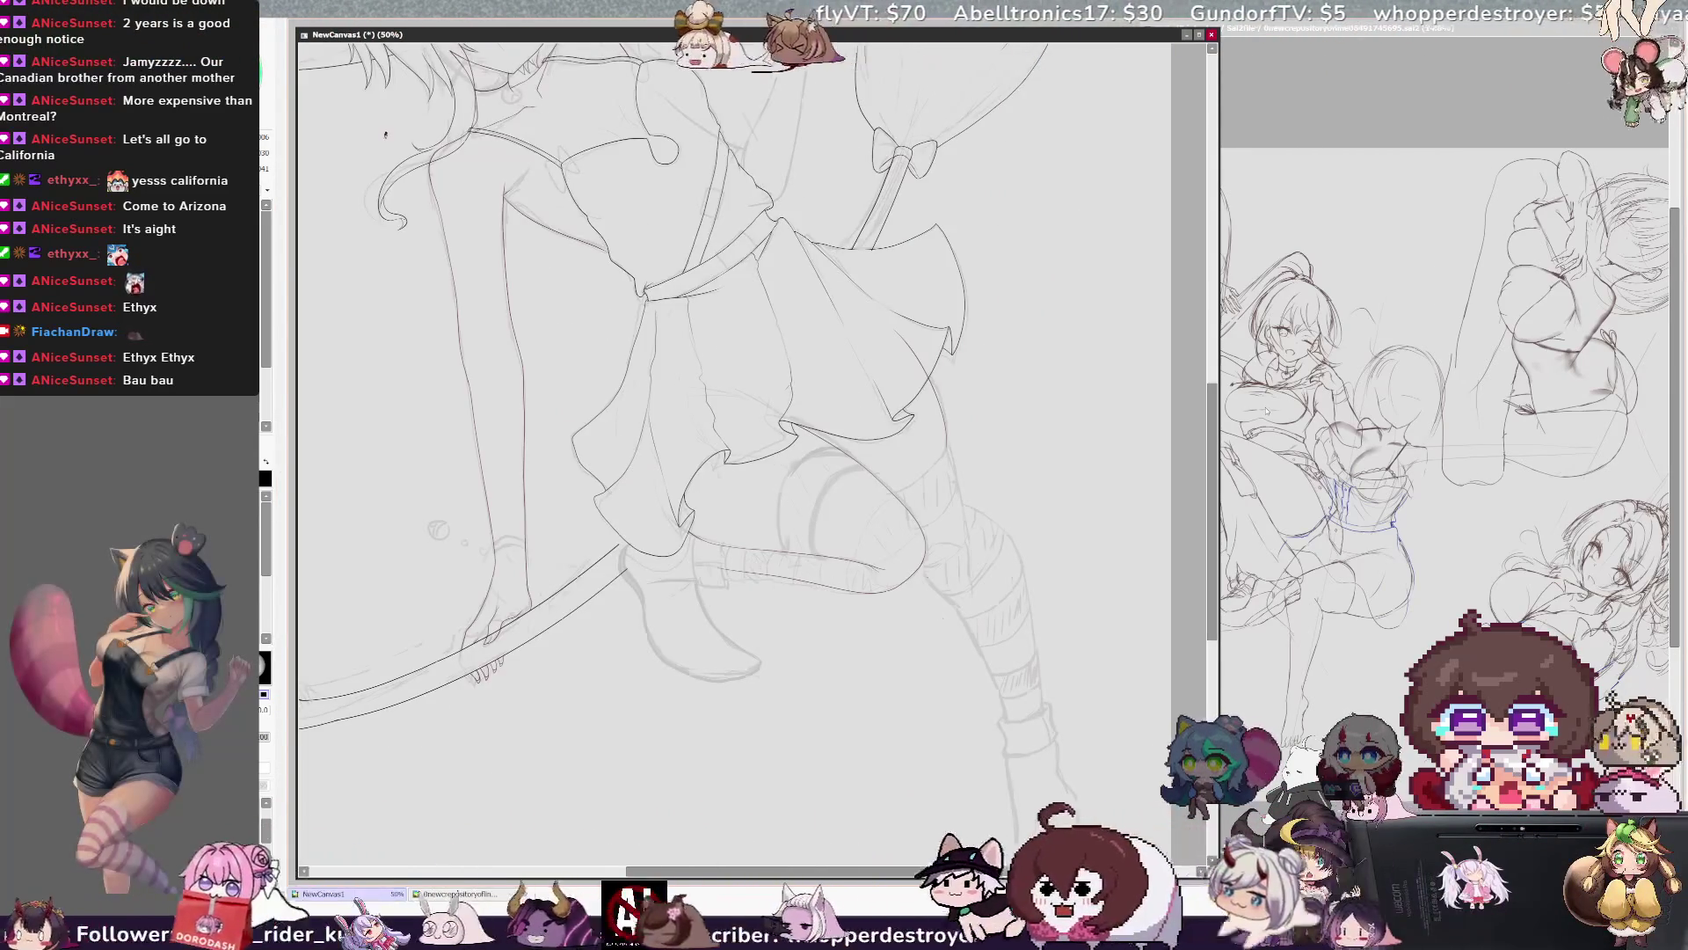
key("ctrl+minus")
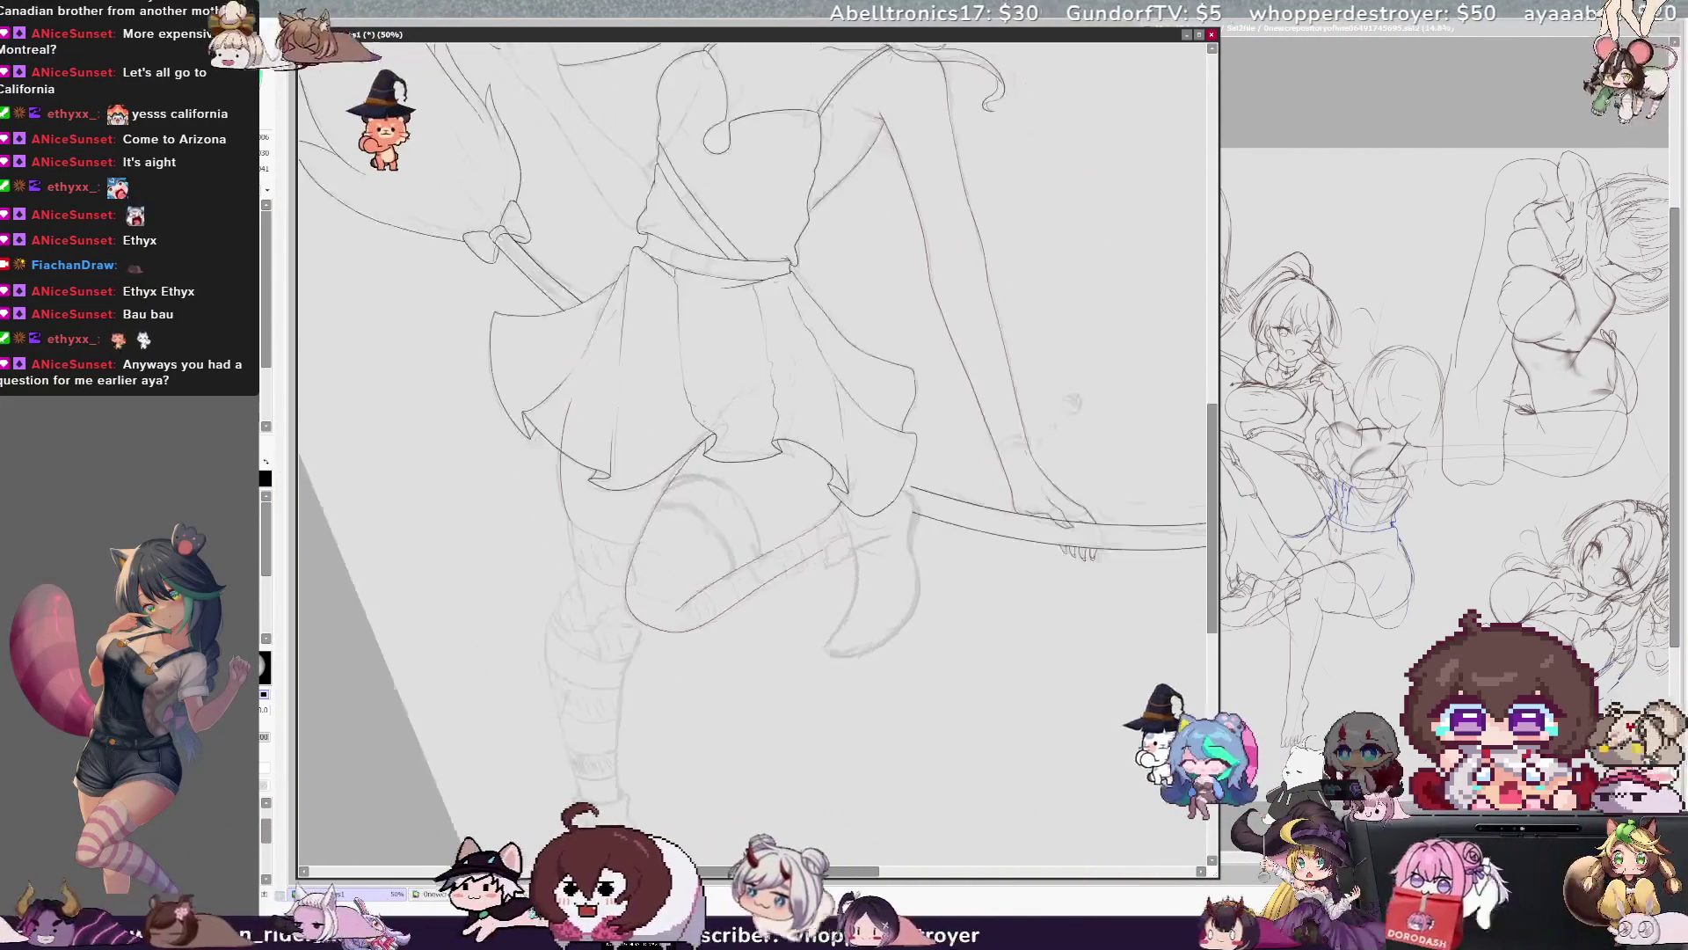
key("Delete")
key("End")
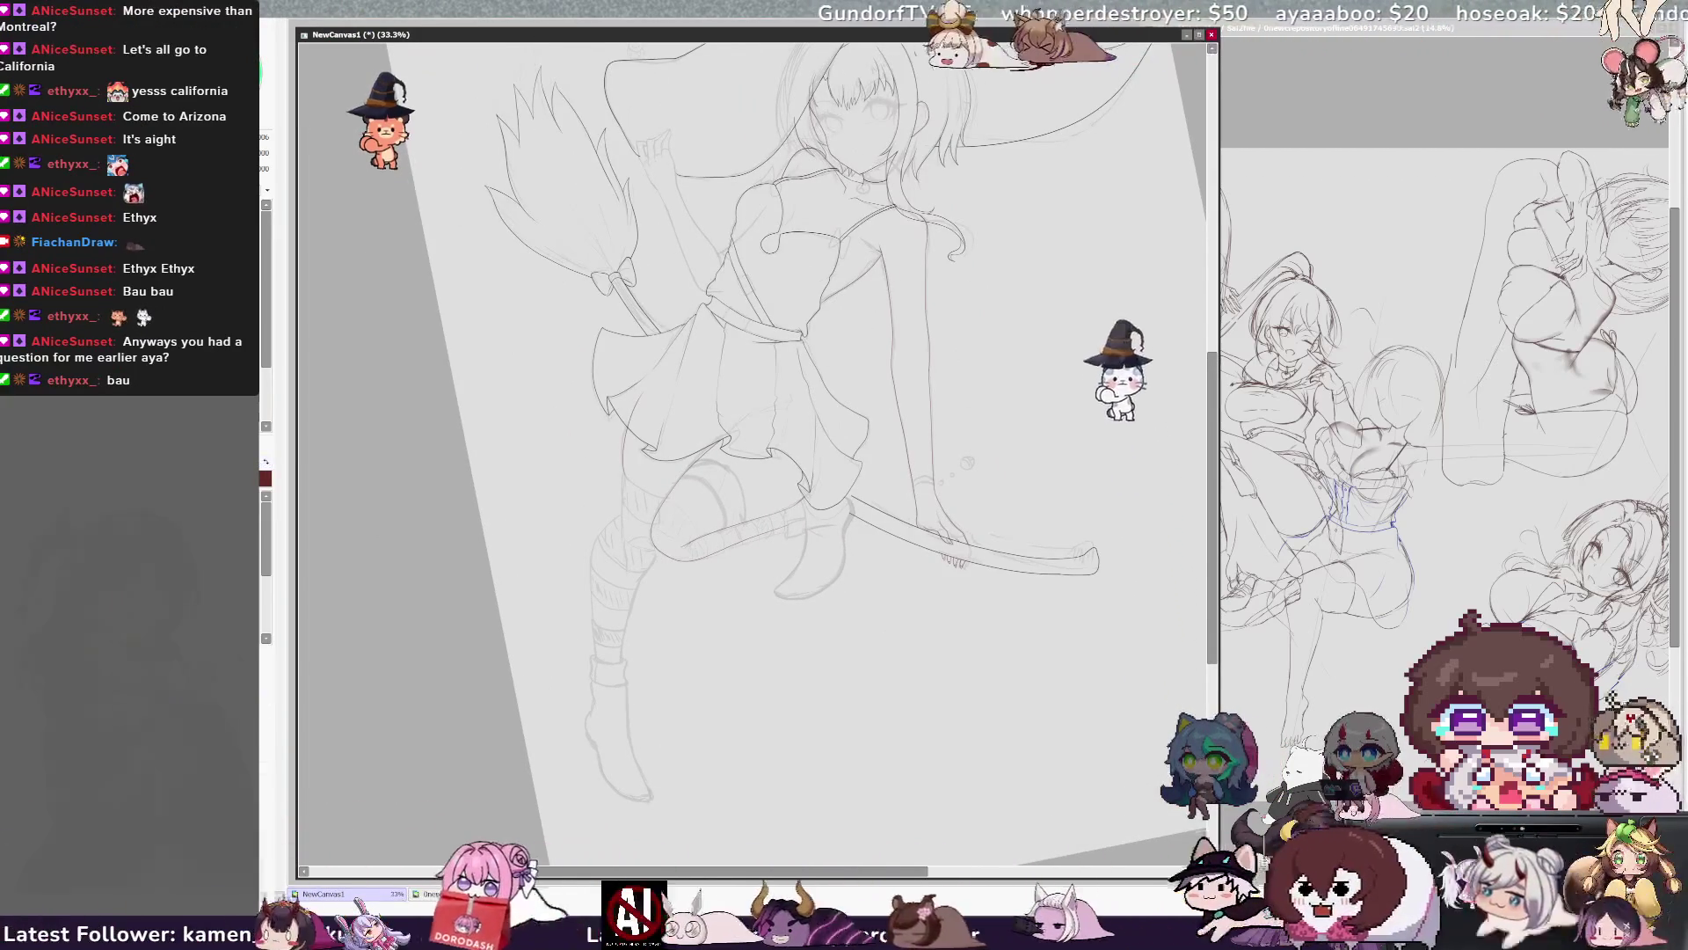
Lasso the sketched boot by the broom, rotate it slightly counter-clockwise, and deselect.
mouse_move(684, 548)
left_mouse_down()
mouse_move(785, 724)
mouse_move(866, 527)
mouse_move(855, 500)
left_mouse_up()
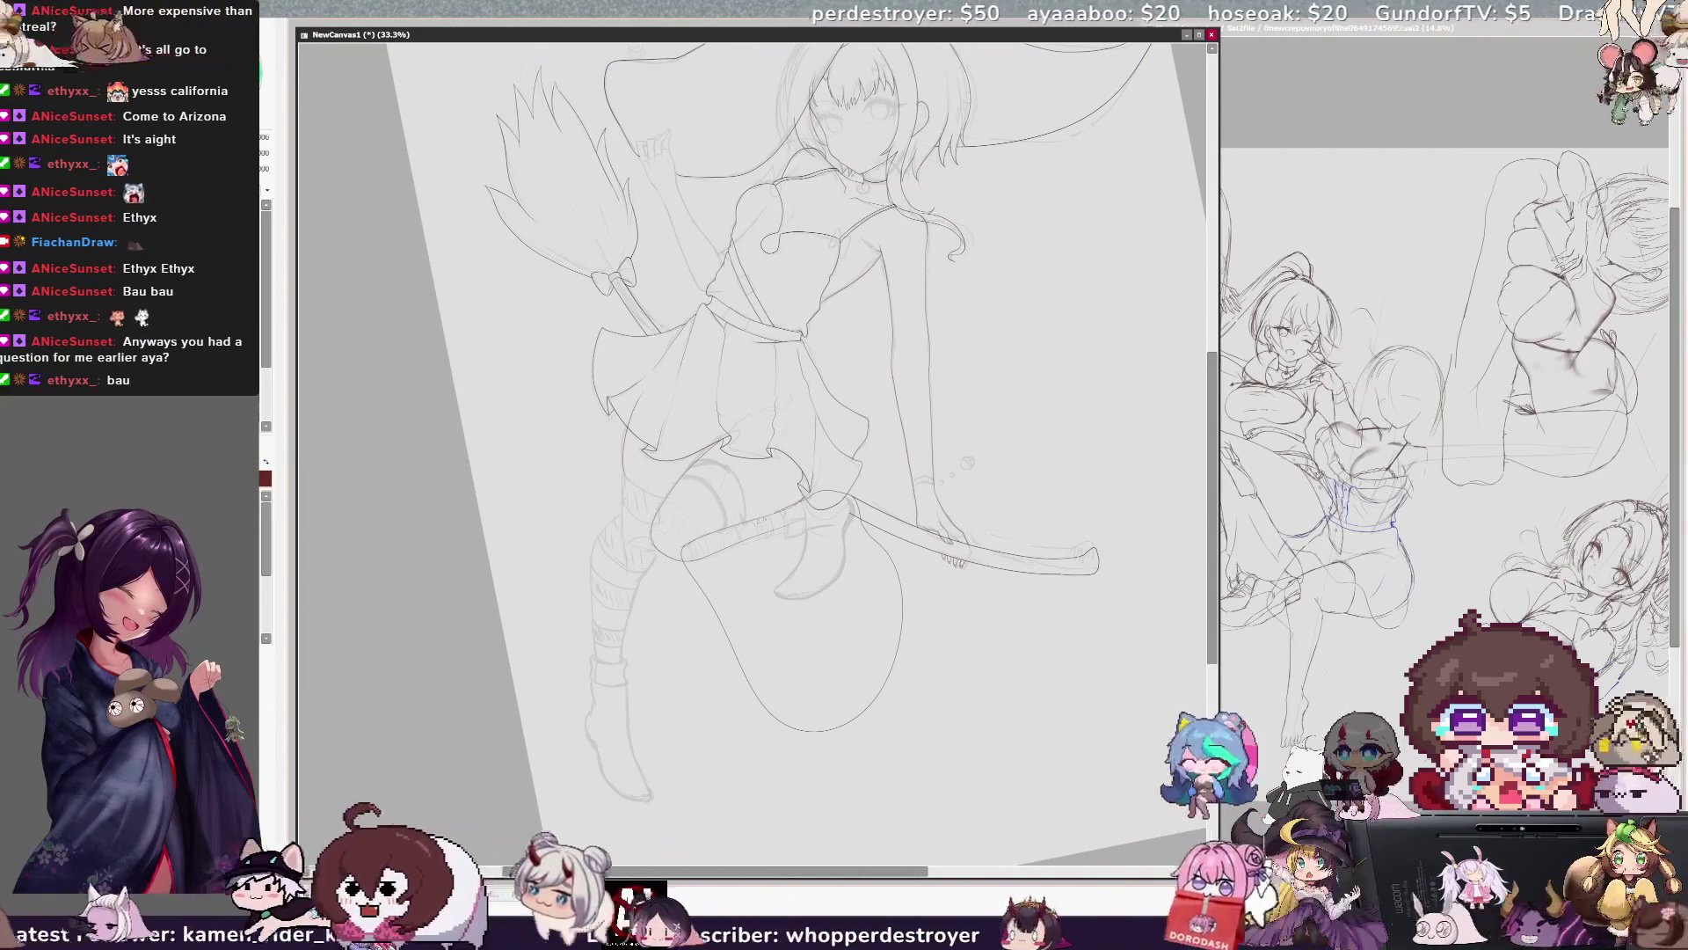
key("ctrl+t")
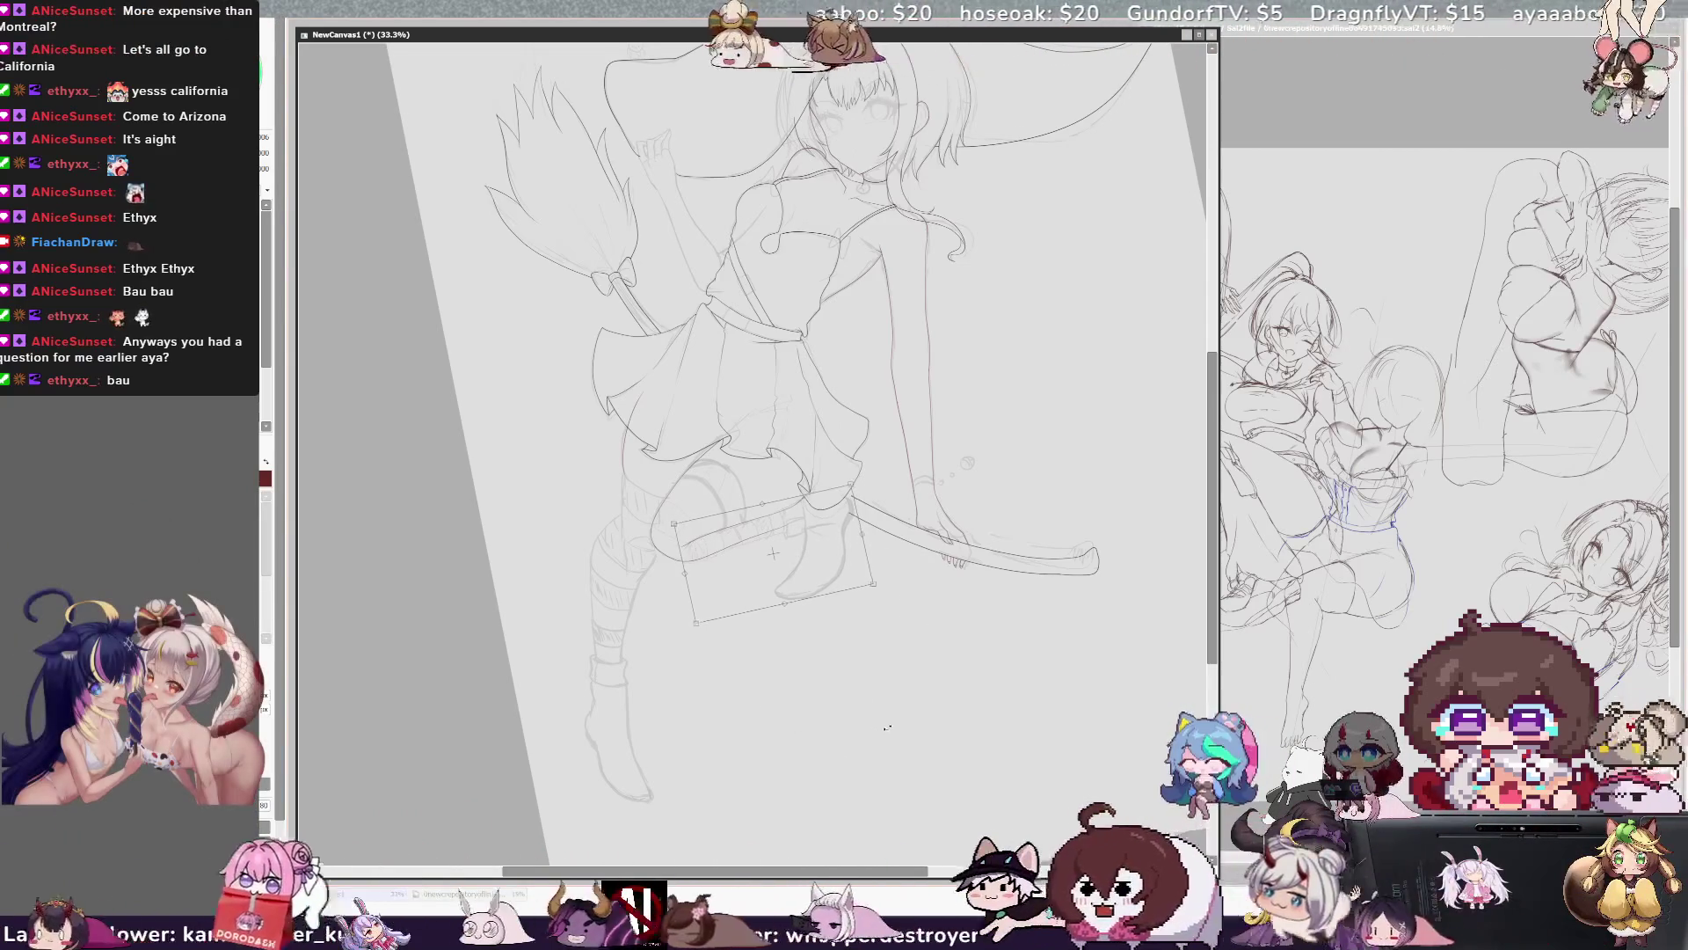
mouse_move(883, 607)
left_mouse_down()
mouse_move(836, 585)
mouse_move(839, 561)
left_mouse_up()
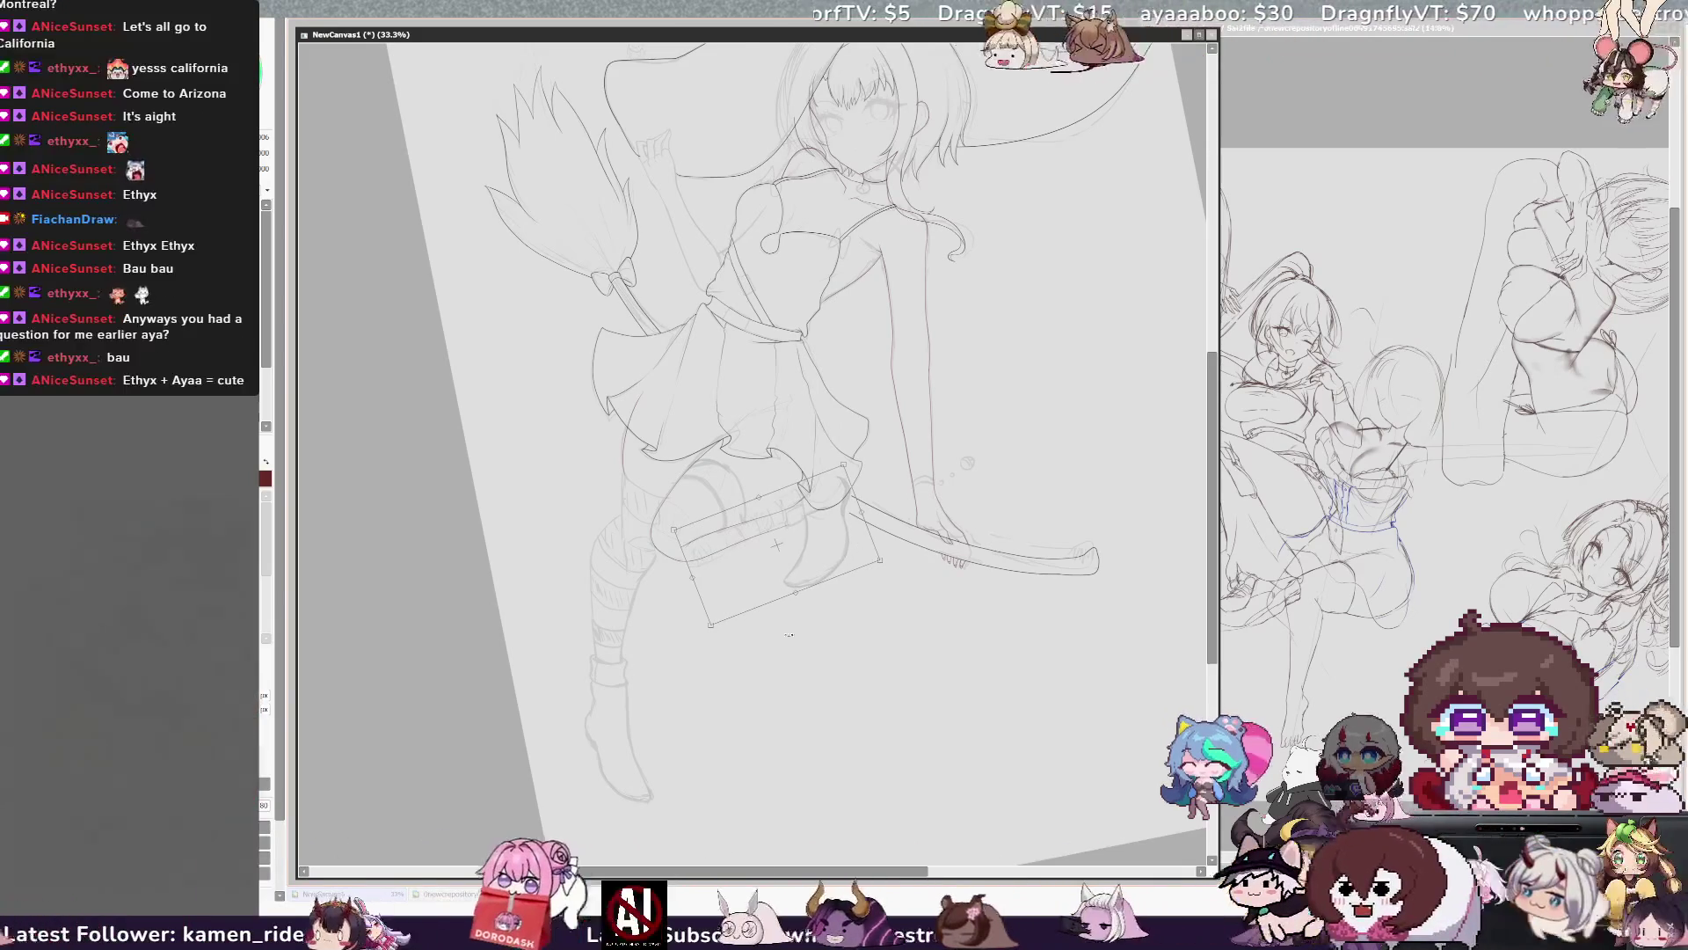
key("Return")
key("ctrl+d")
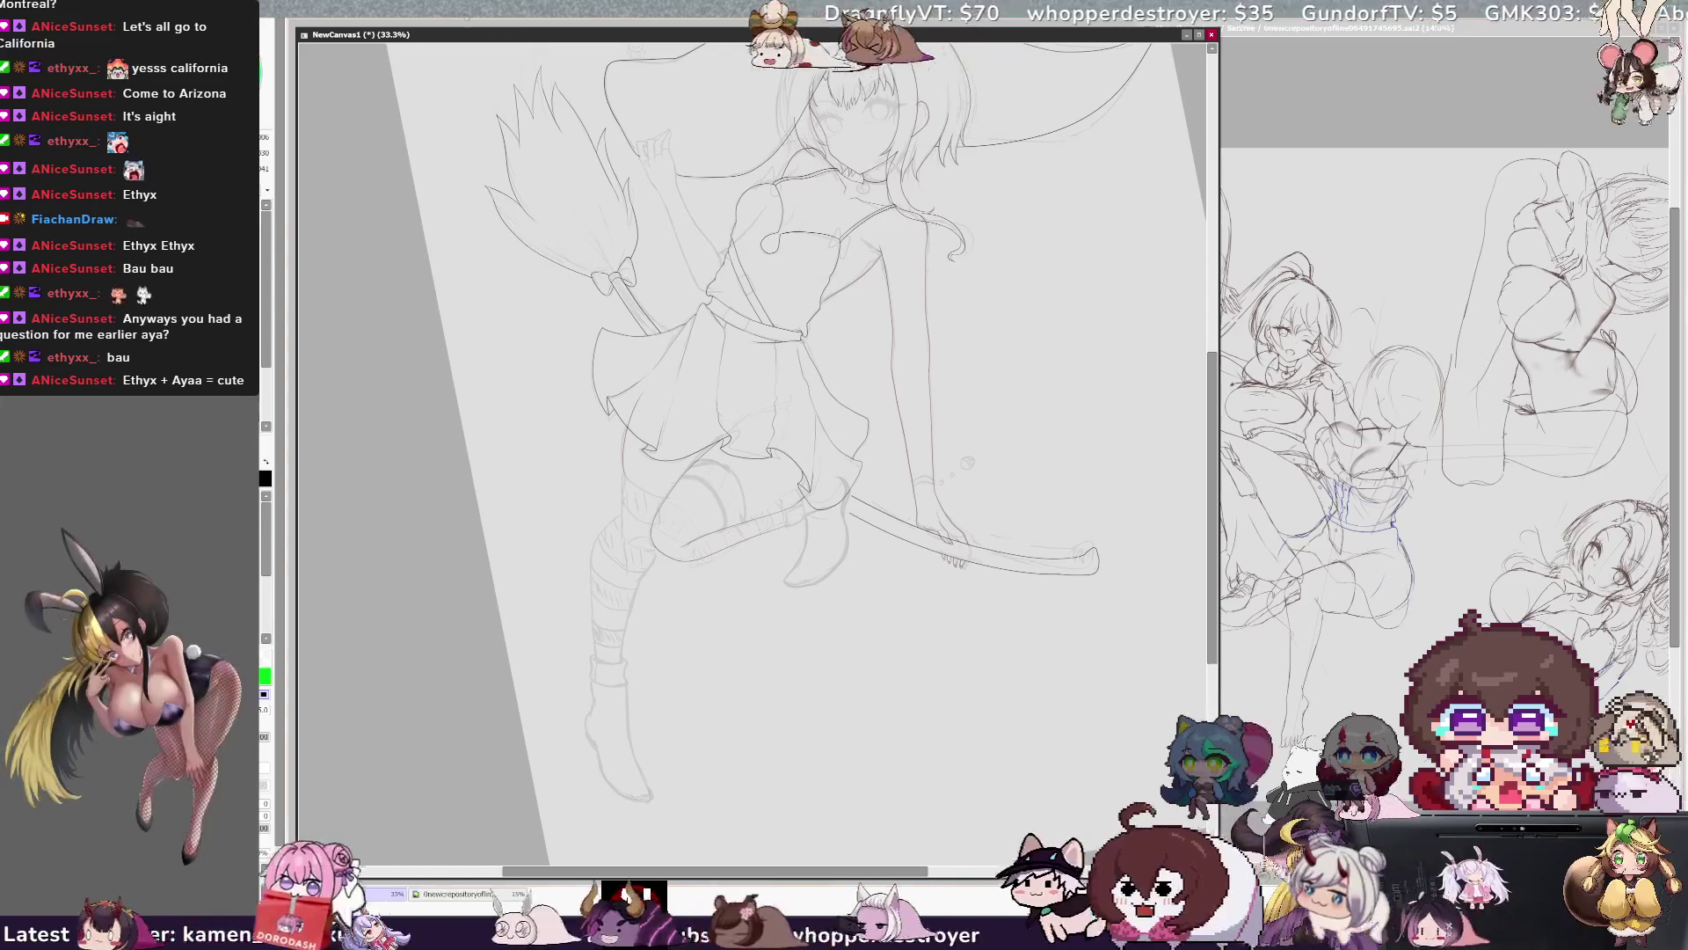
scroll(755, 448, "up", 3)
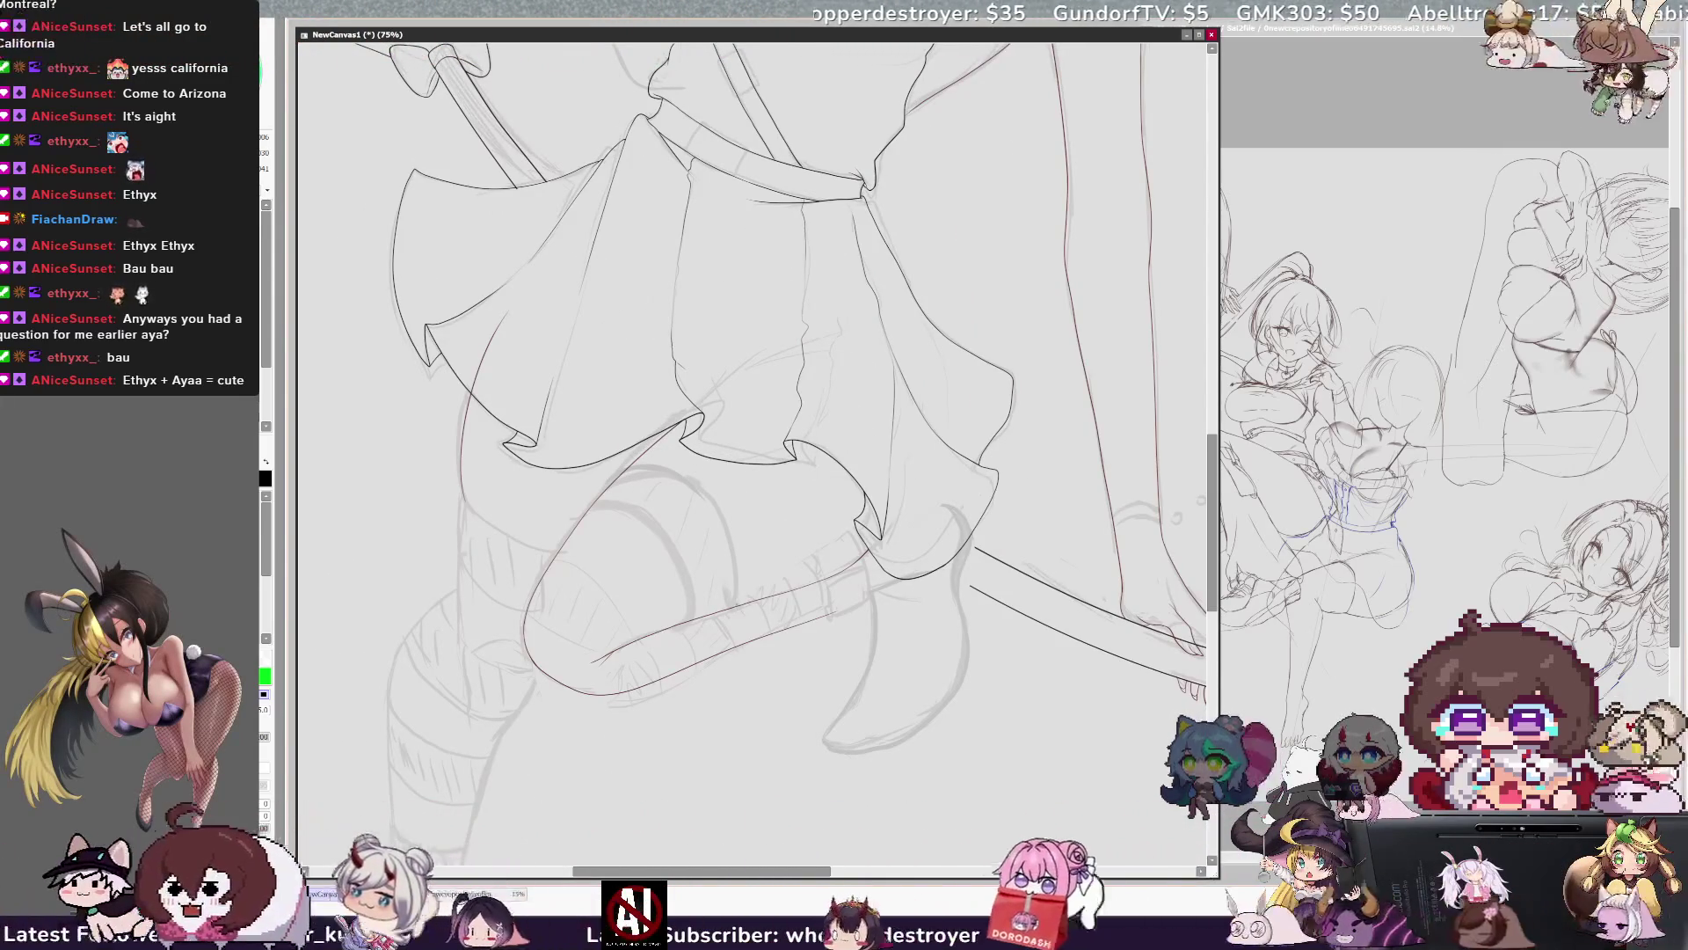
Toggle the horizontal view flip and zoom in on the skirt hem to compare the leg lineart.
key("h")
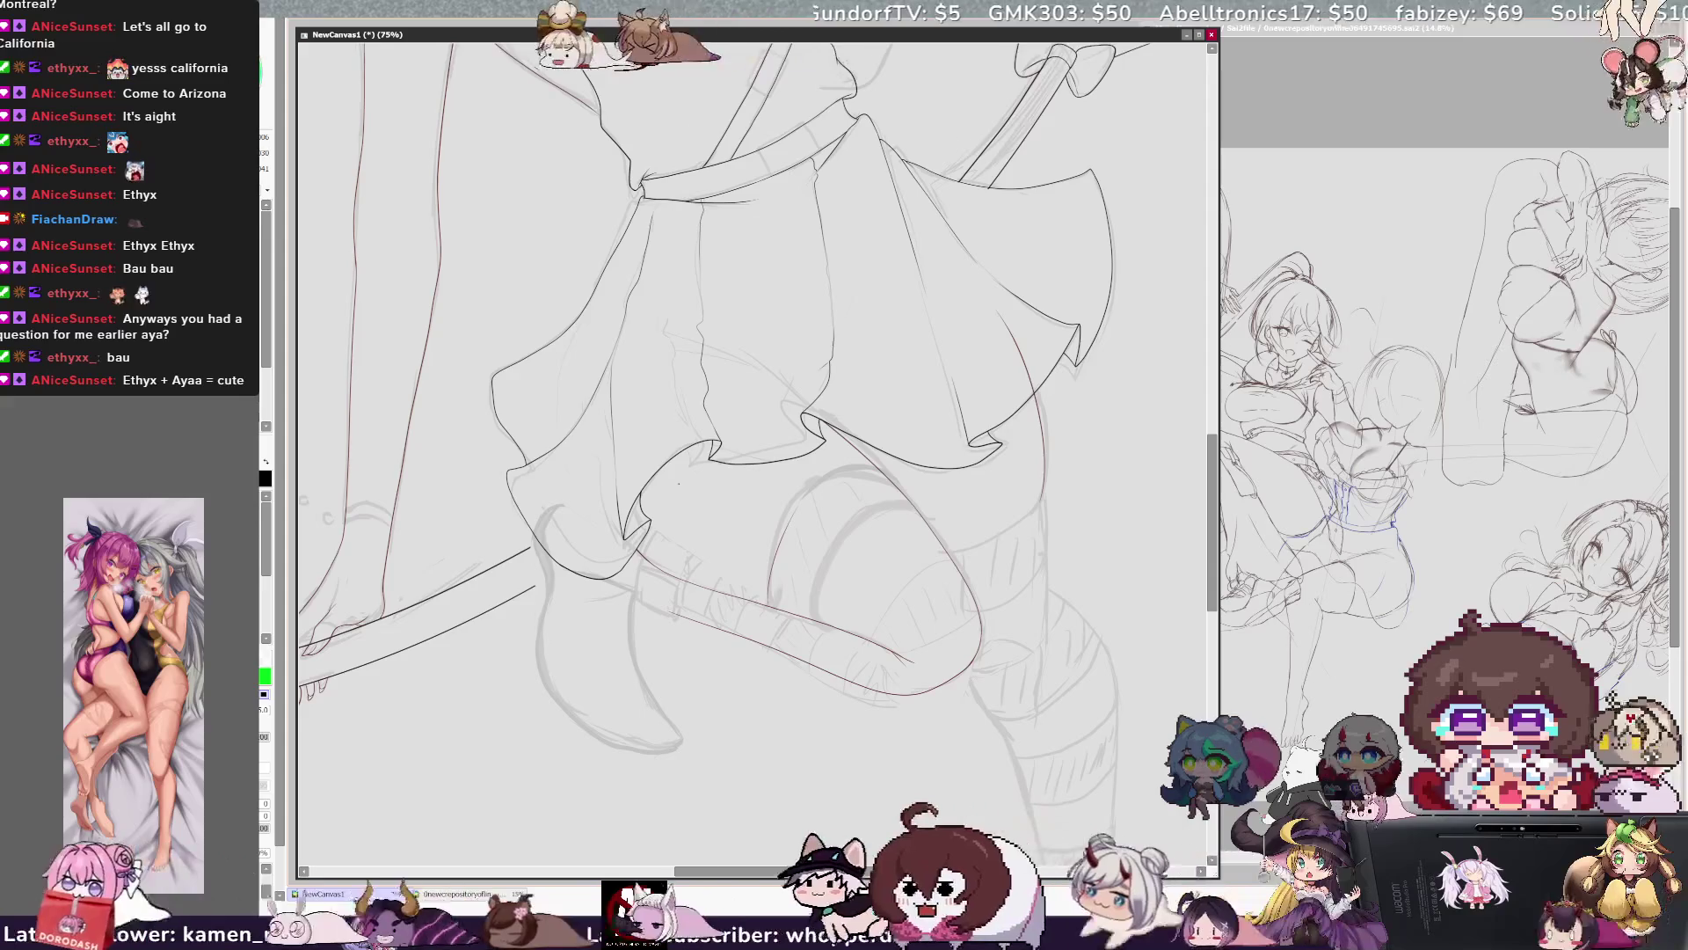
left_click_drag(783, 549, 897, 475)
key("h")
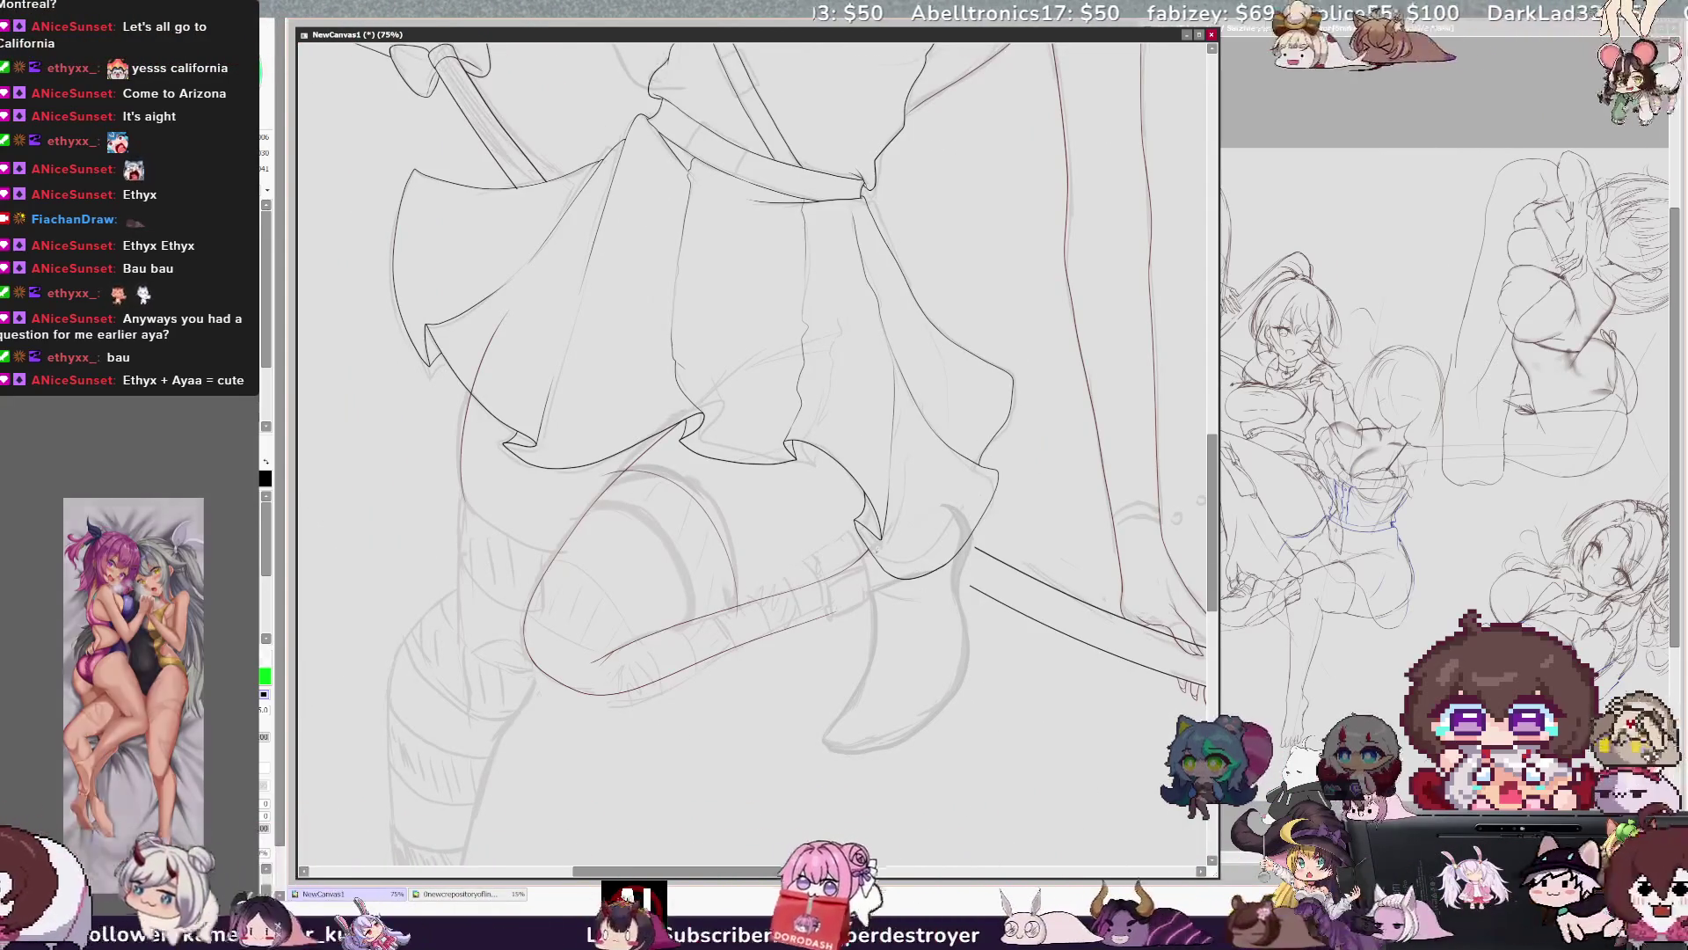
key("ctrl+plus")
key("ctrl+plus")
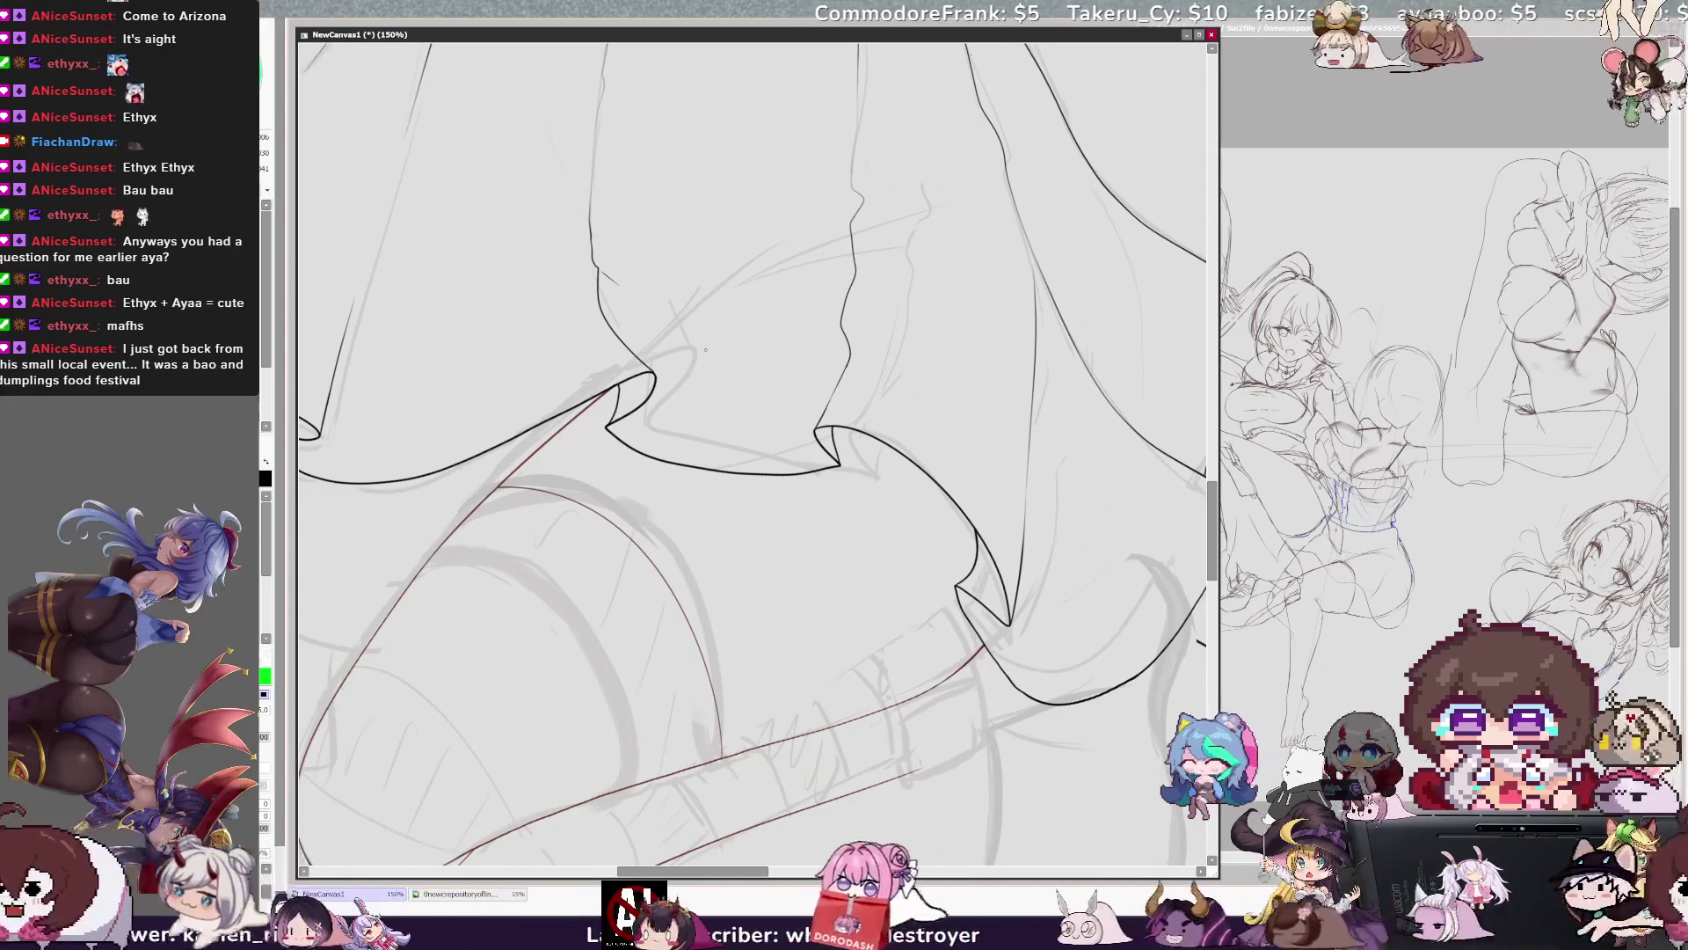
scroll(706, 350, "down", 2)
scroll(705, 350, "up", 1)
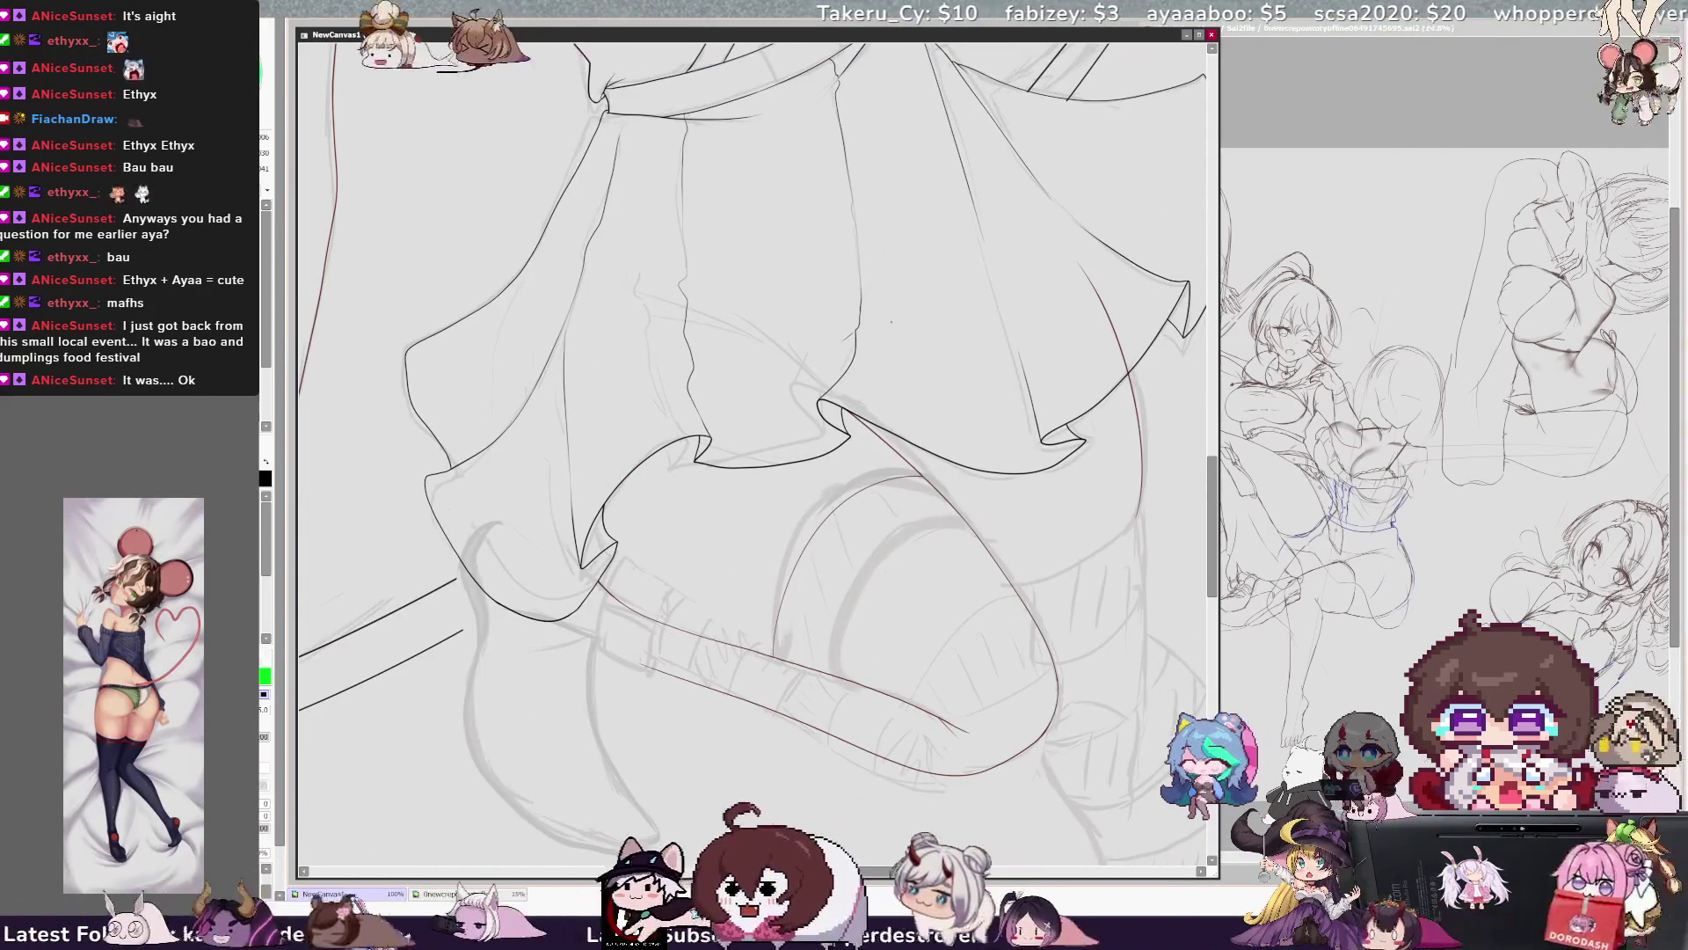
key("h")
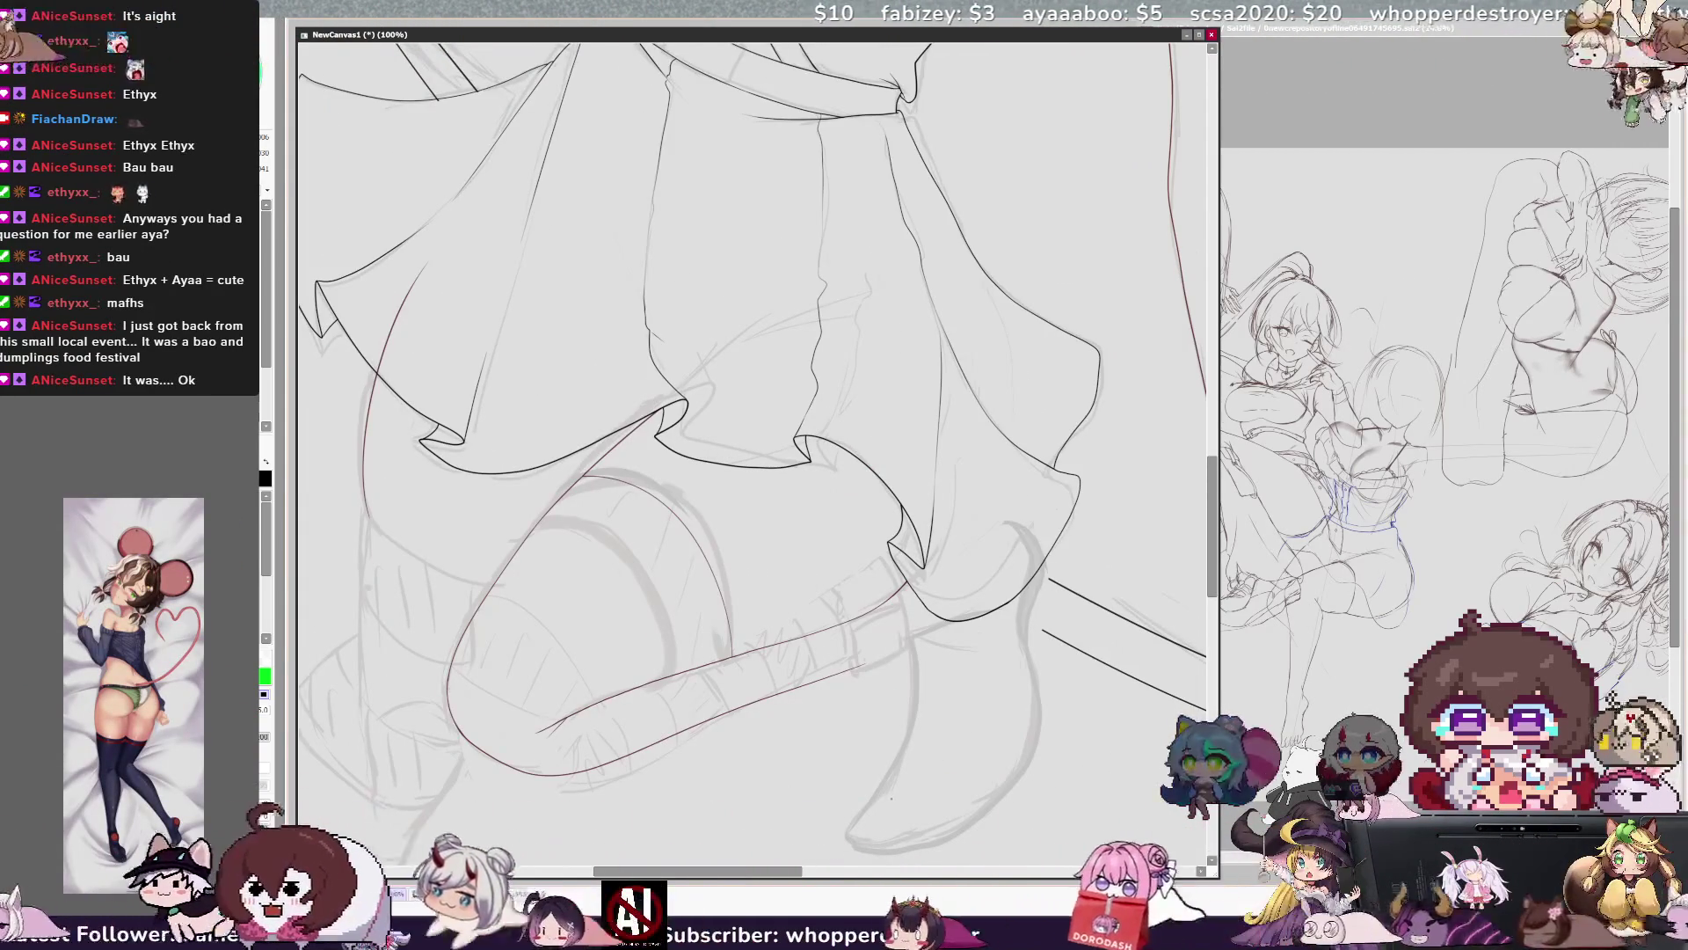
left_click_drag(782, 871, 758, 871)
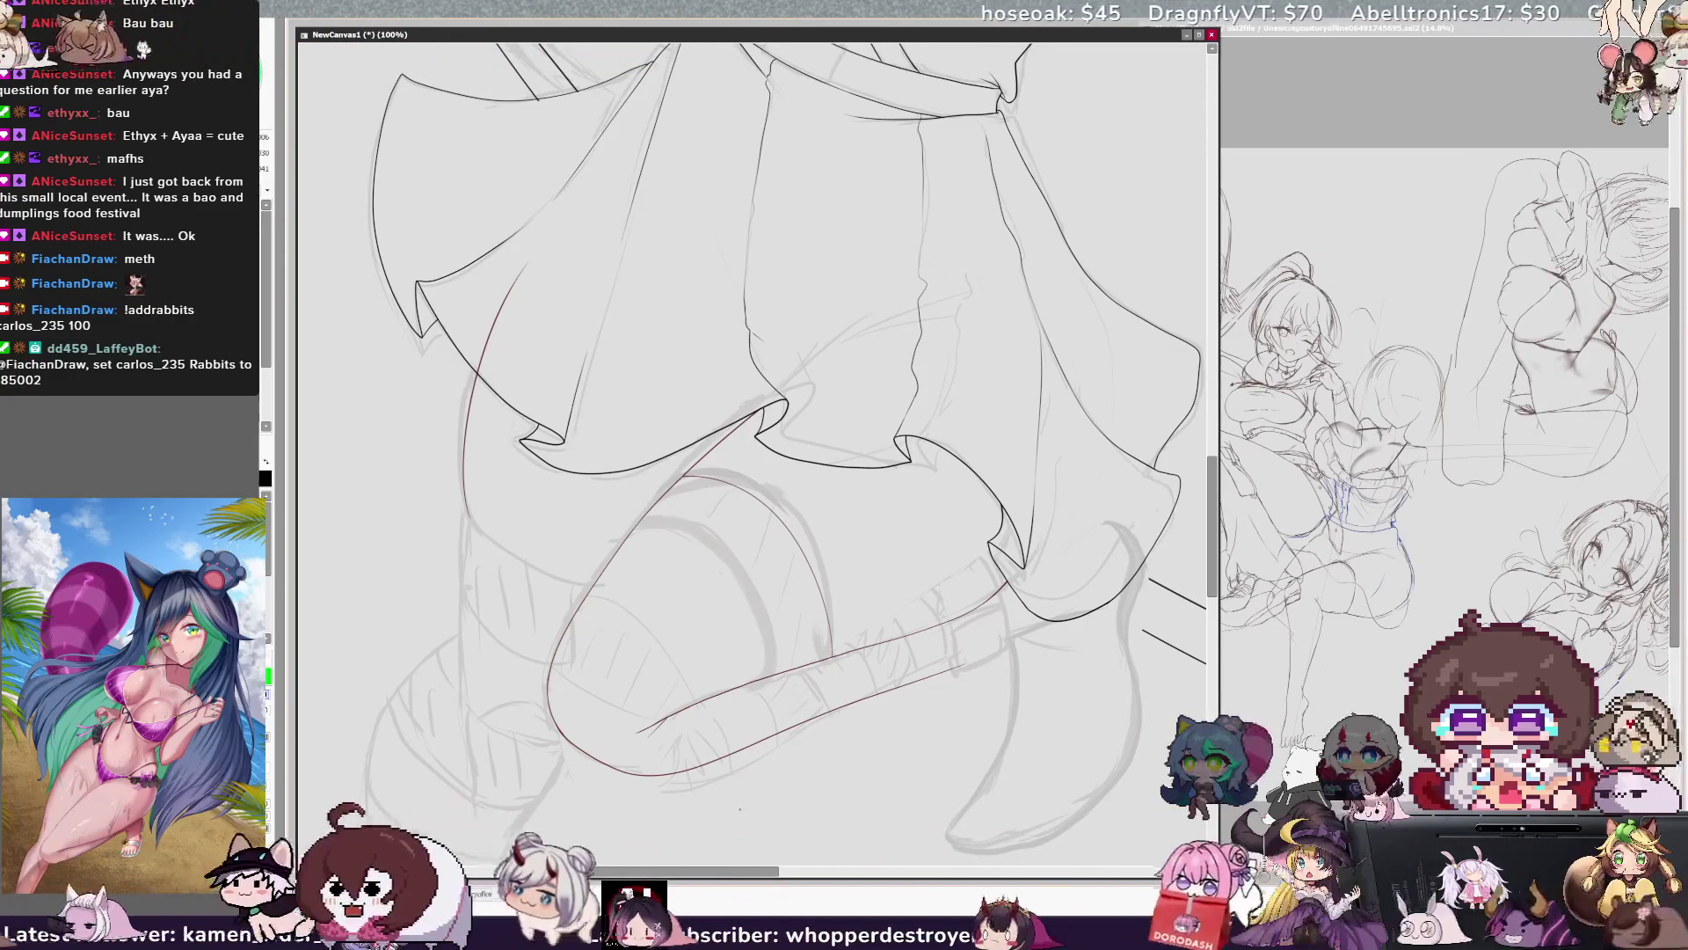
scroll(752, 457, "right", 1)
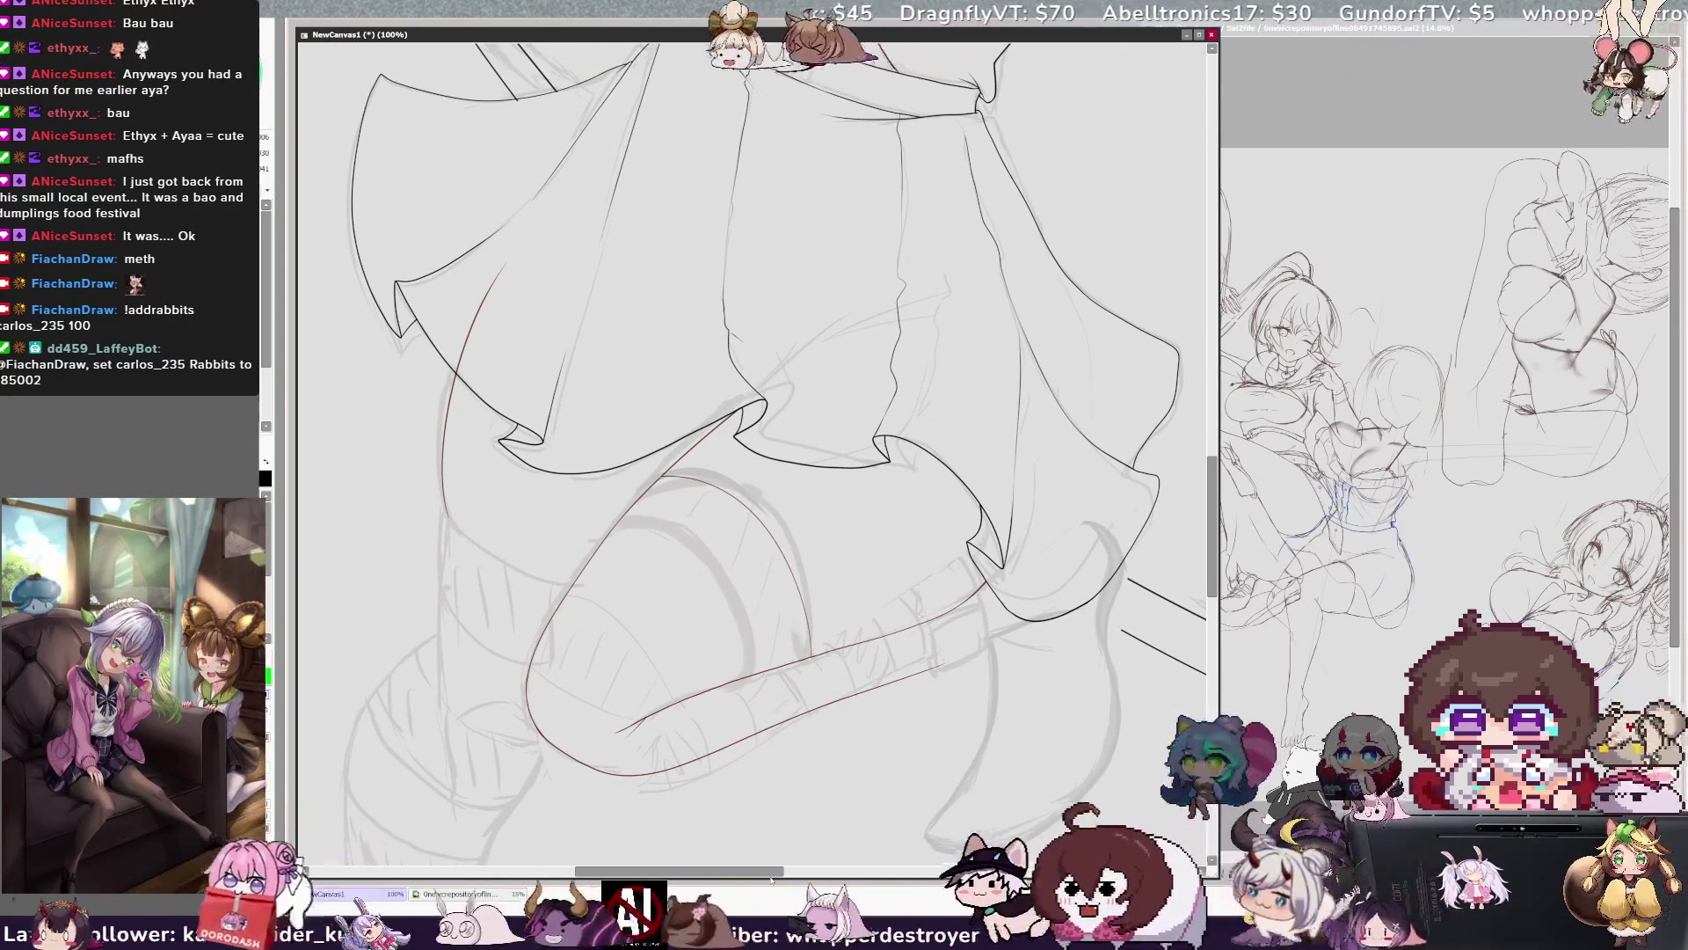
key("ctrl+plus")
key("ctrl+plus")
key("ctrl+plus")
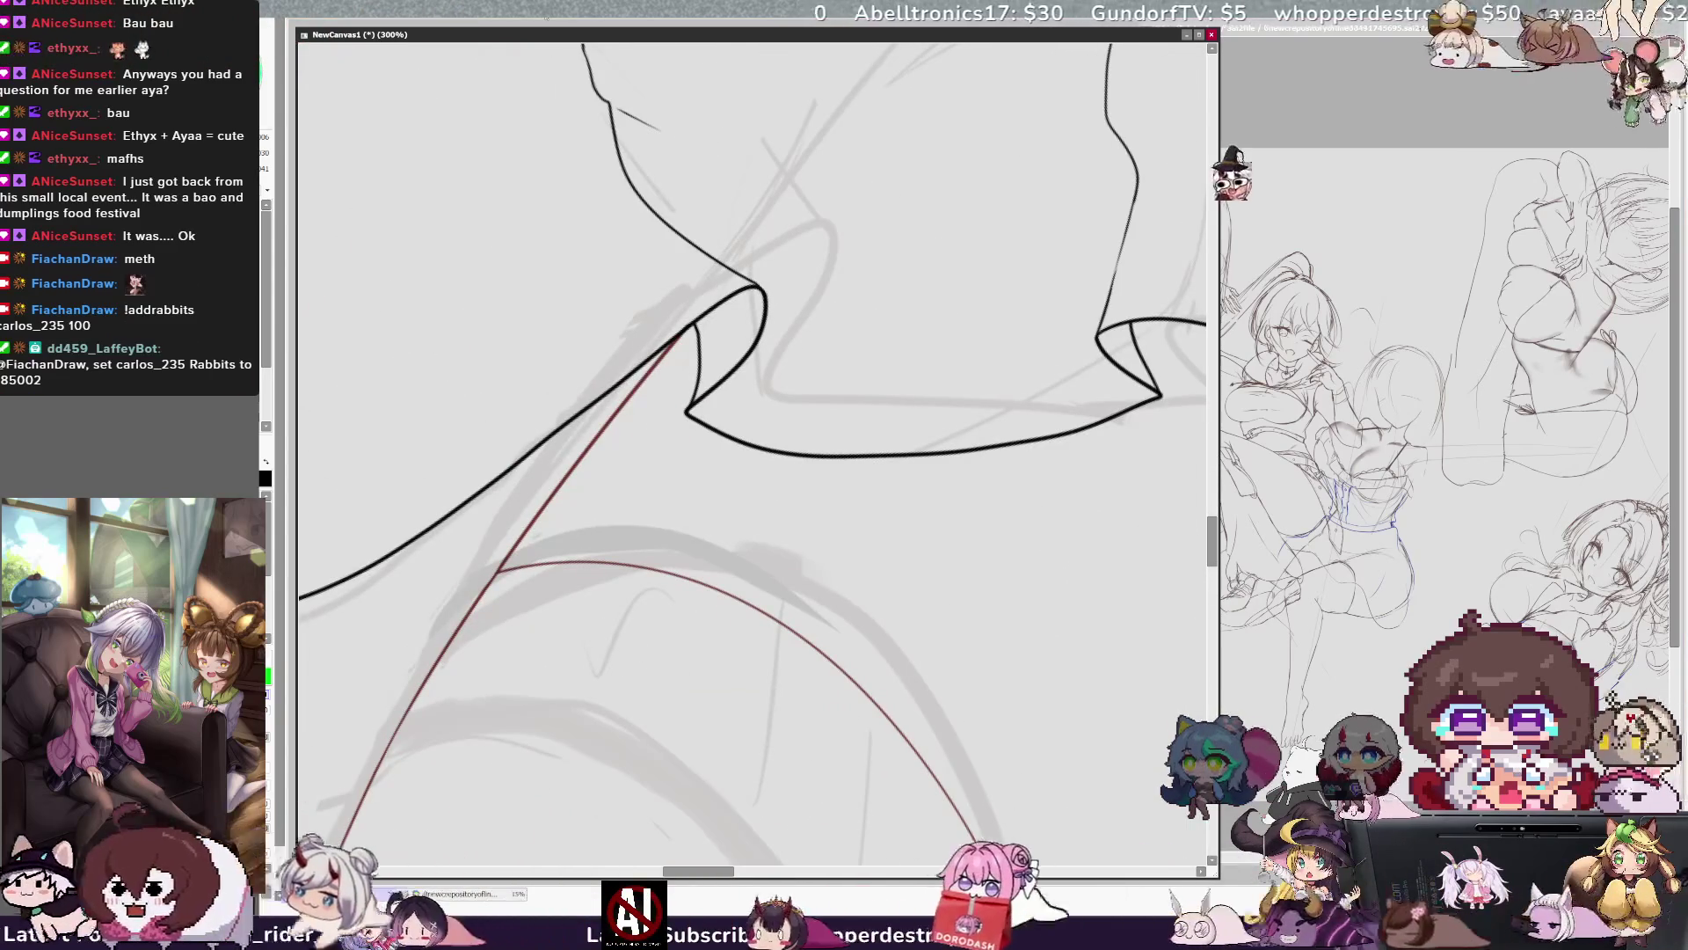
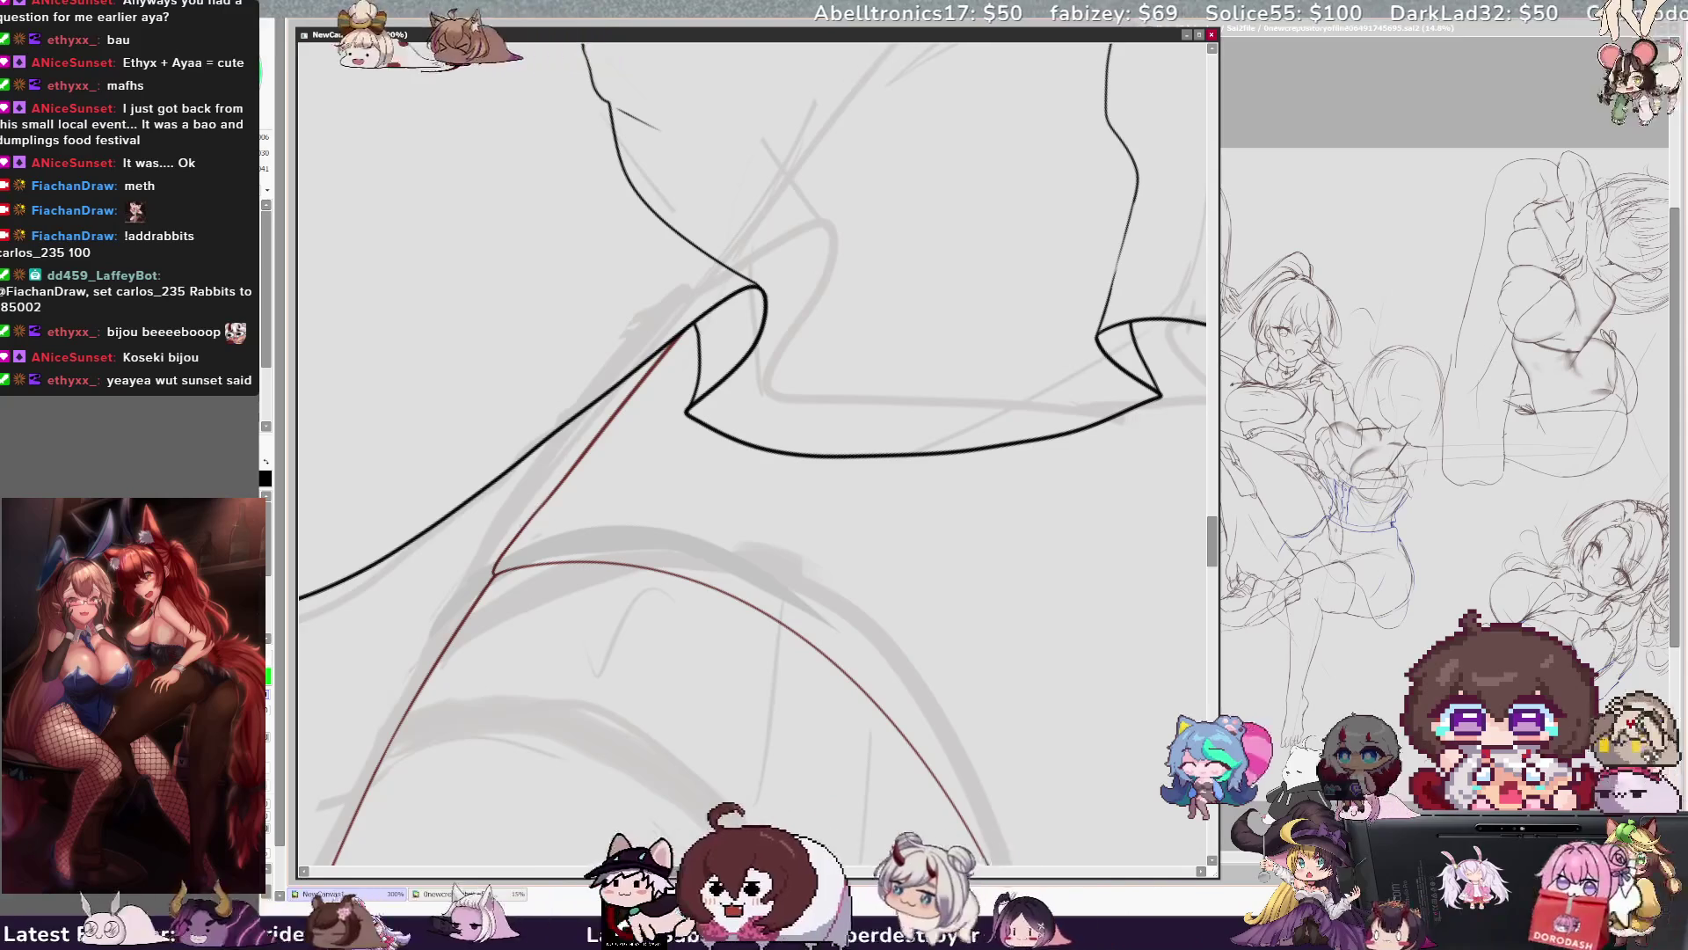
Erase the overlapping bit where the dark-red curve meets the diagonal handle lines.
scroll(1042, 683, "down", 5)
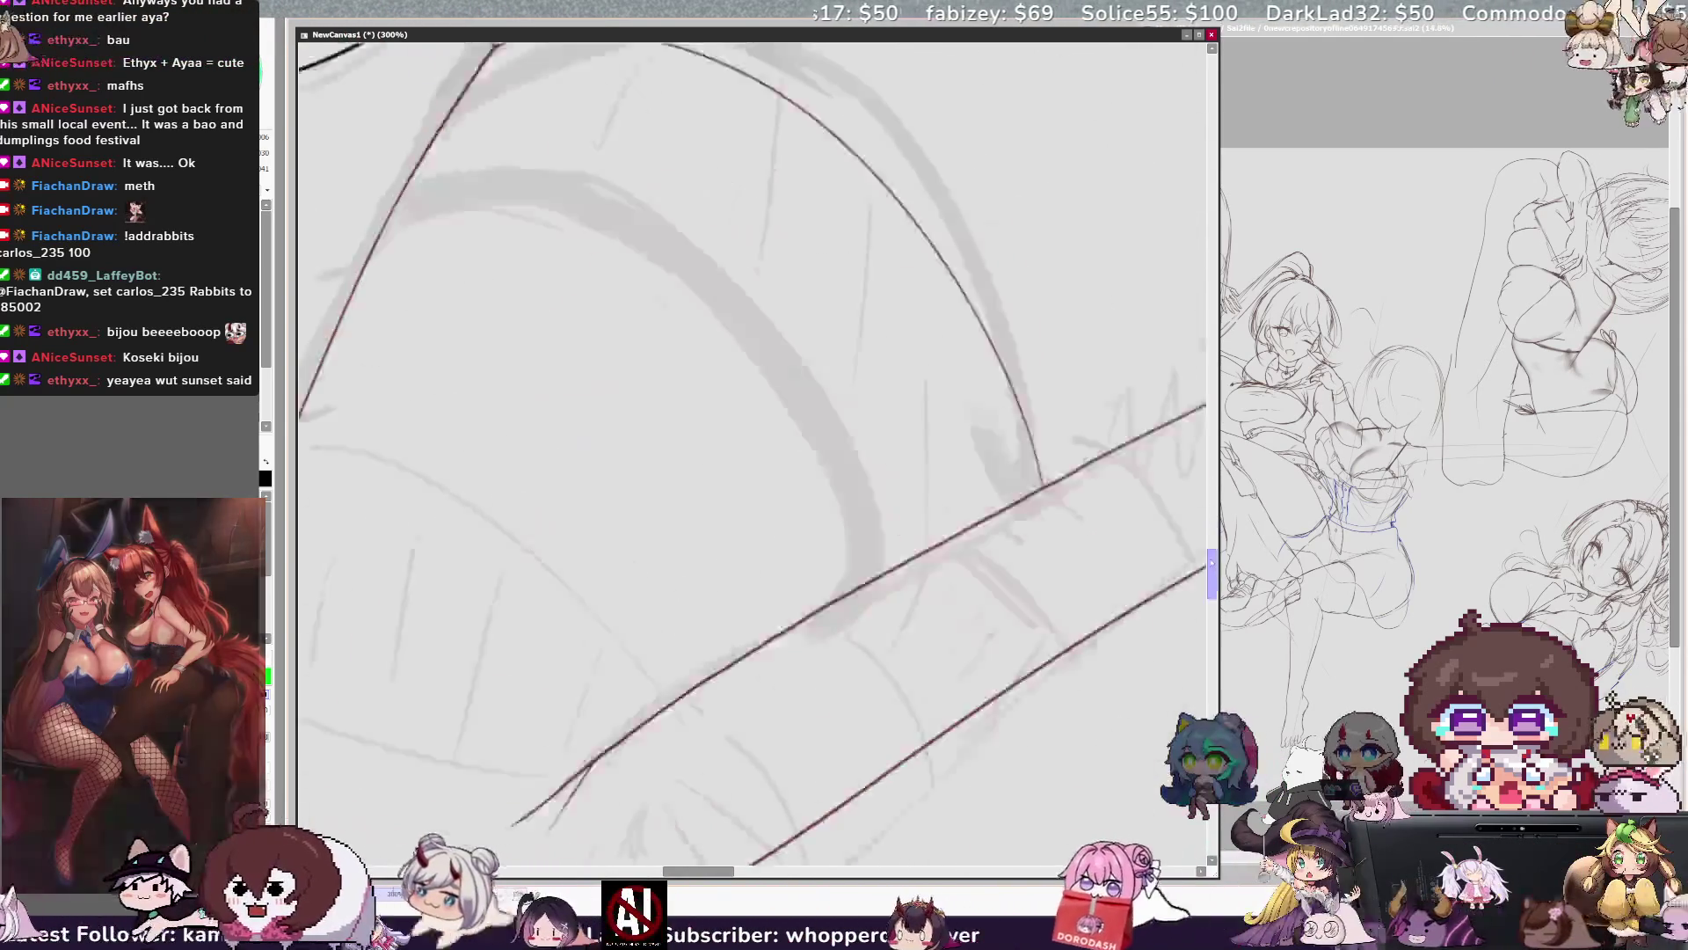
scroll(1205, 581, "up", 5)
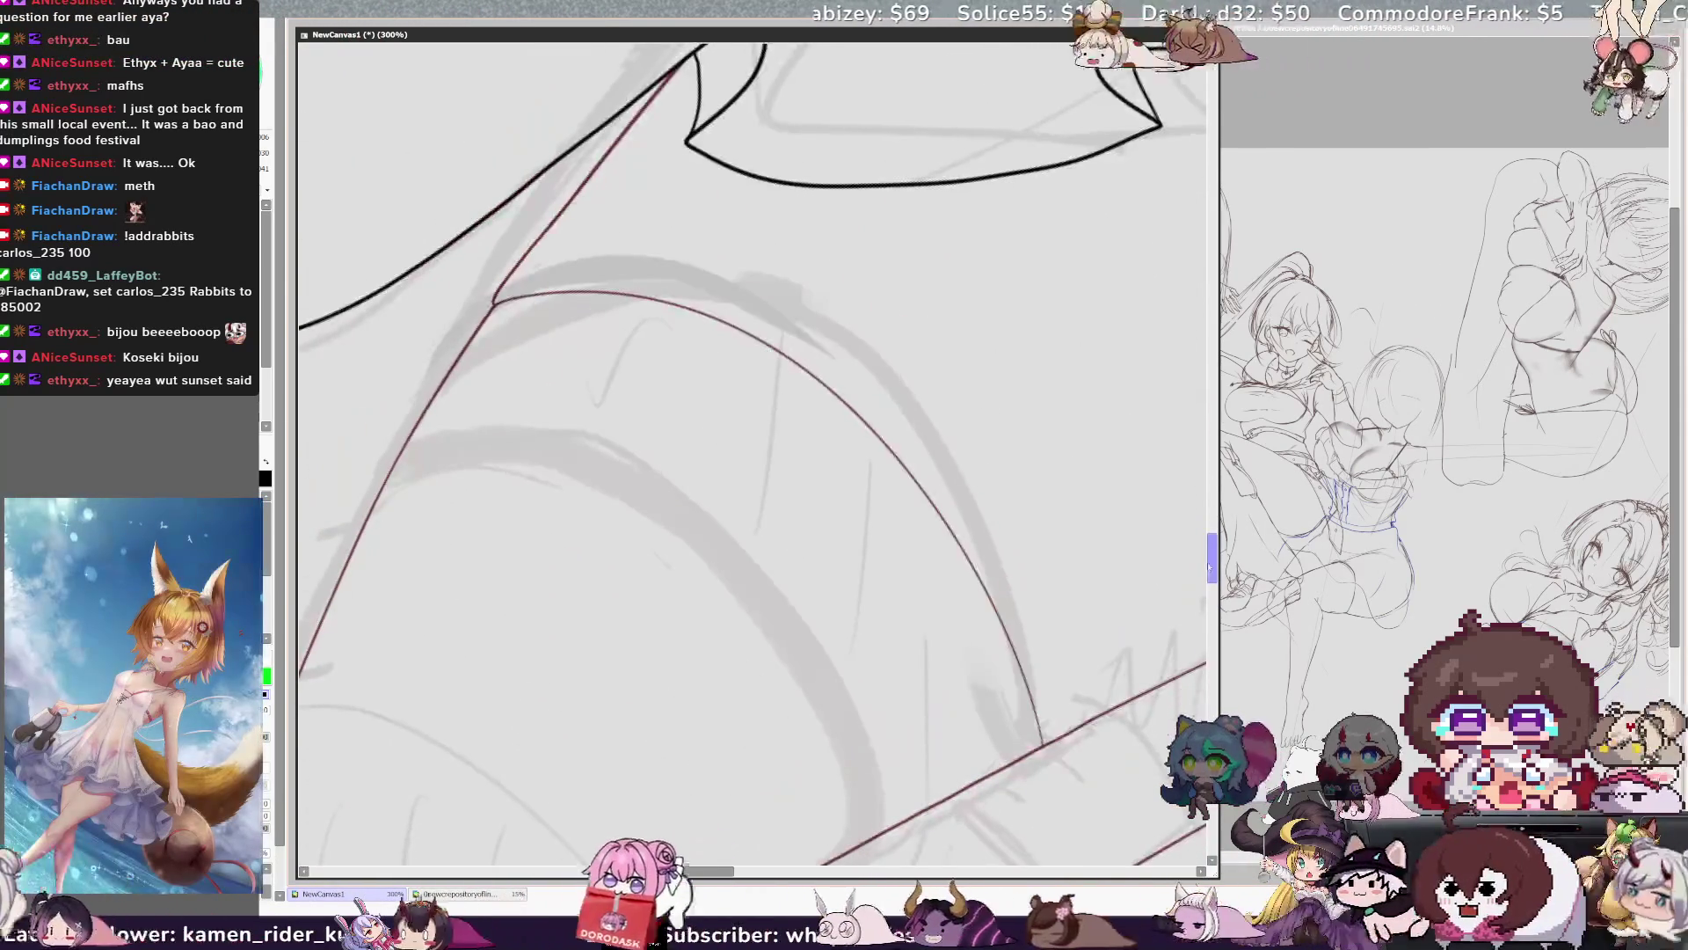
scroll(1212, 554, "down", 5)
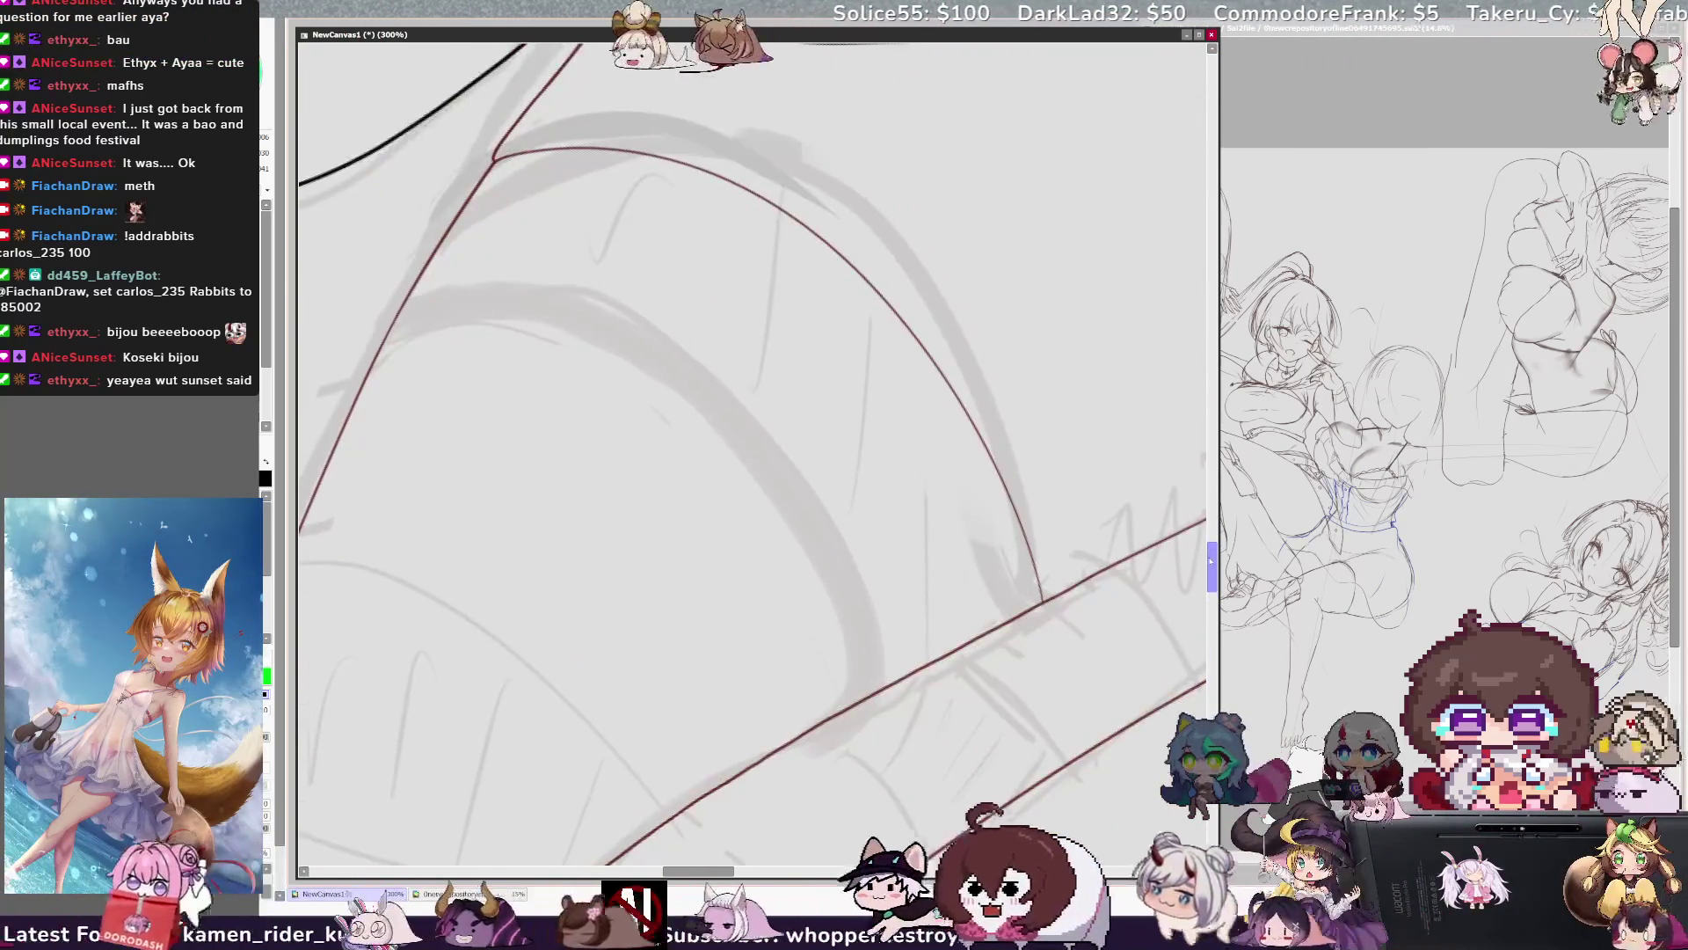
left_click_drag(755, 873, 737, 873)
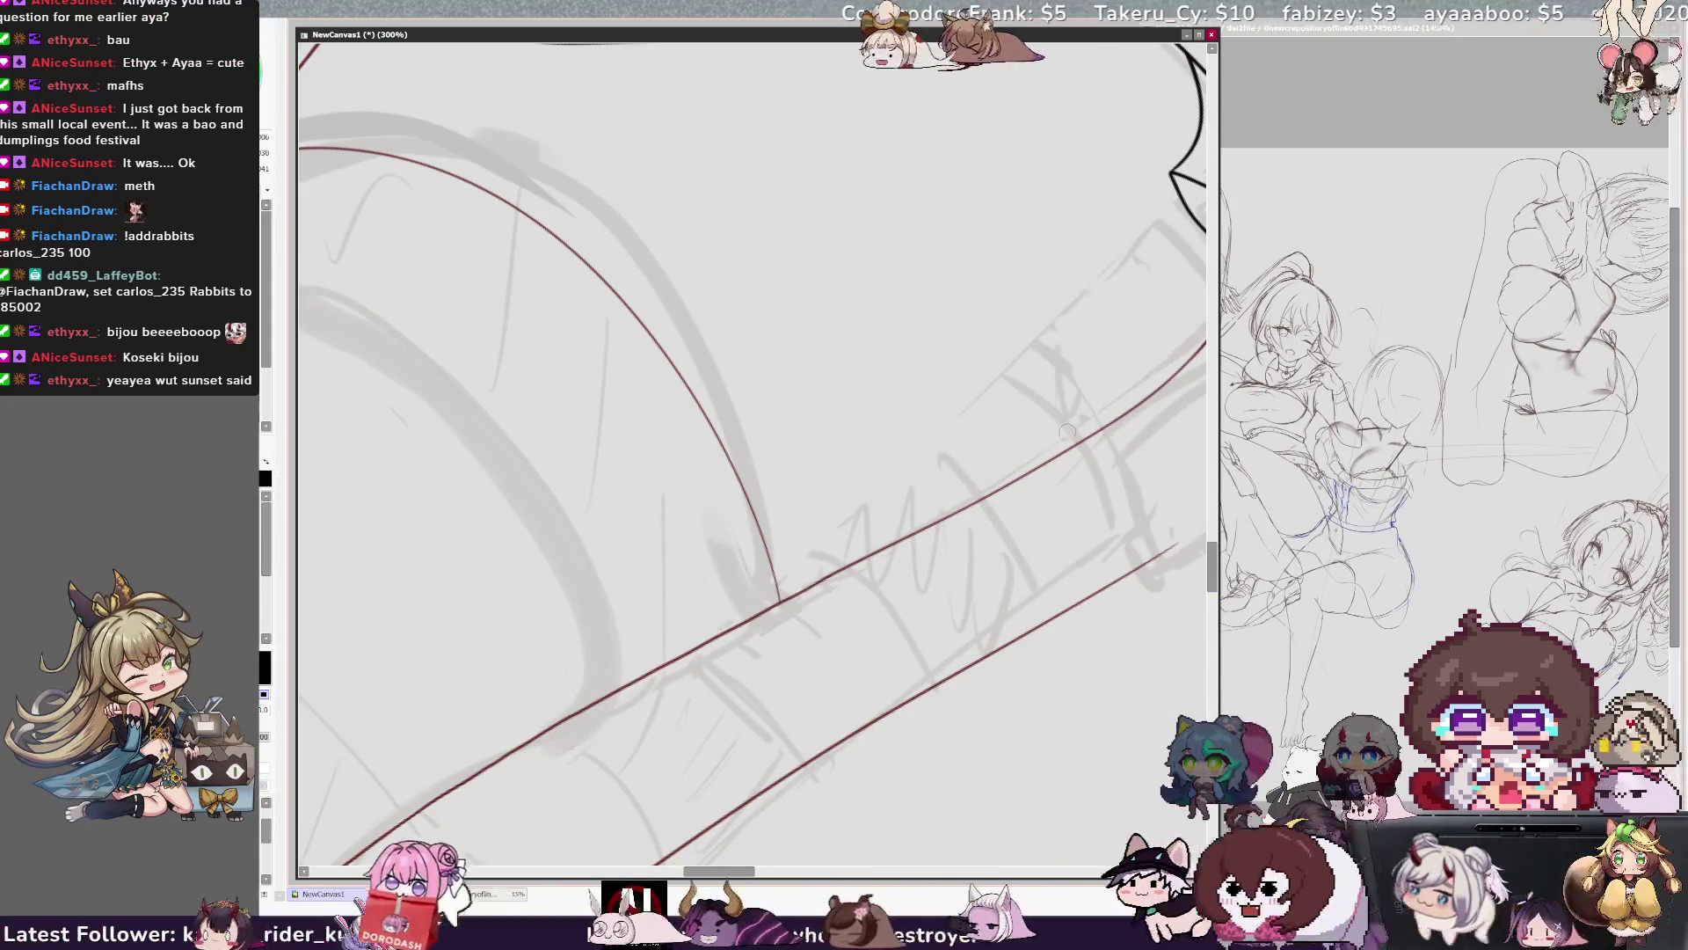
left_click_drag(790, 605, 779, 589)
On the mirrored canvas, extend the curve into the junction and add a short connecting stroke.
key("h")
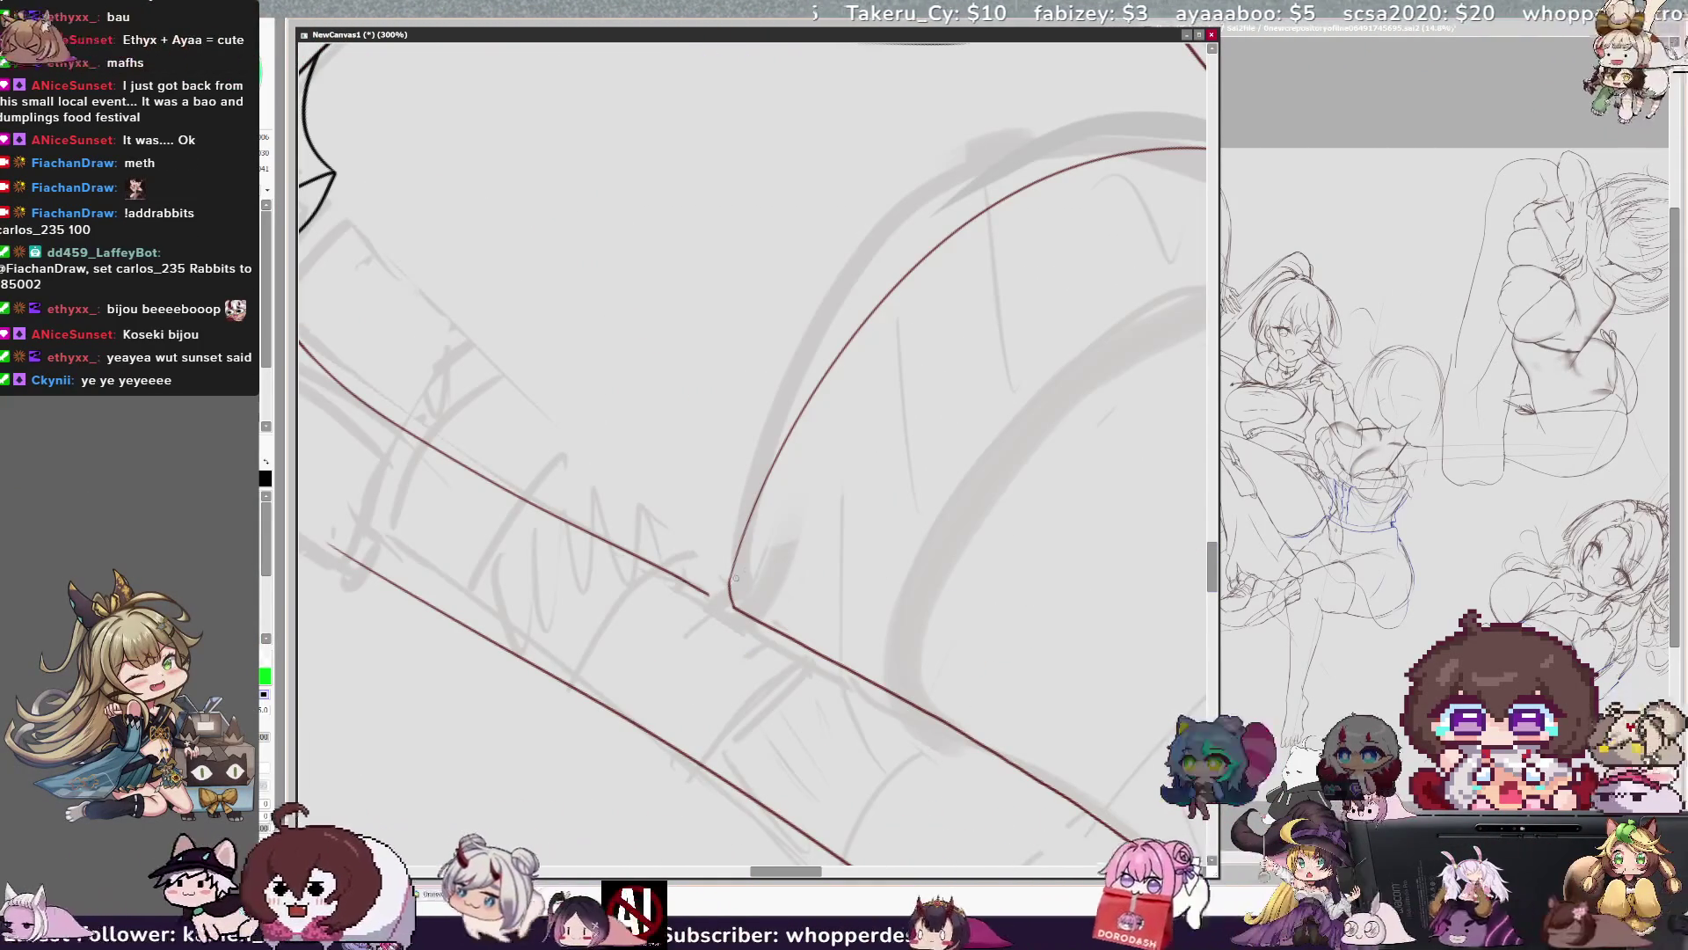
left_click_drag(749, 525, 736, 605)
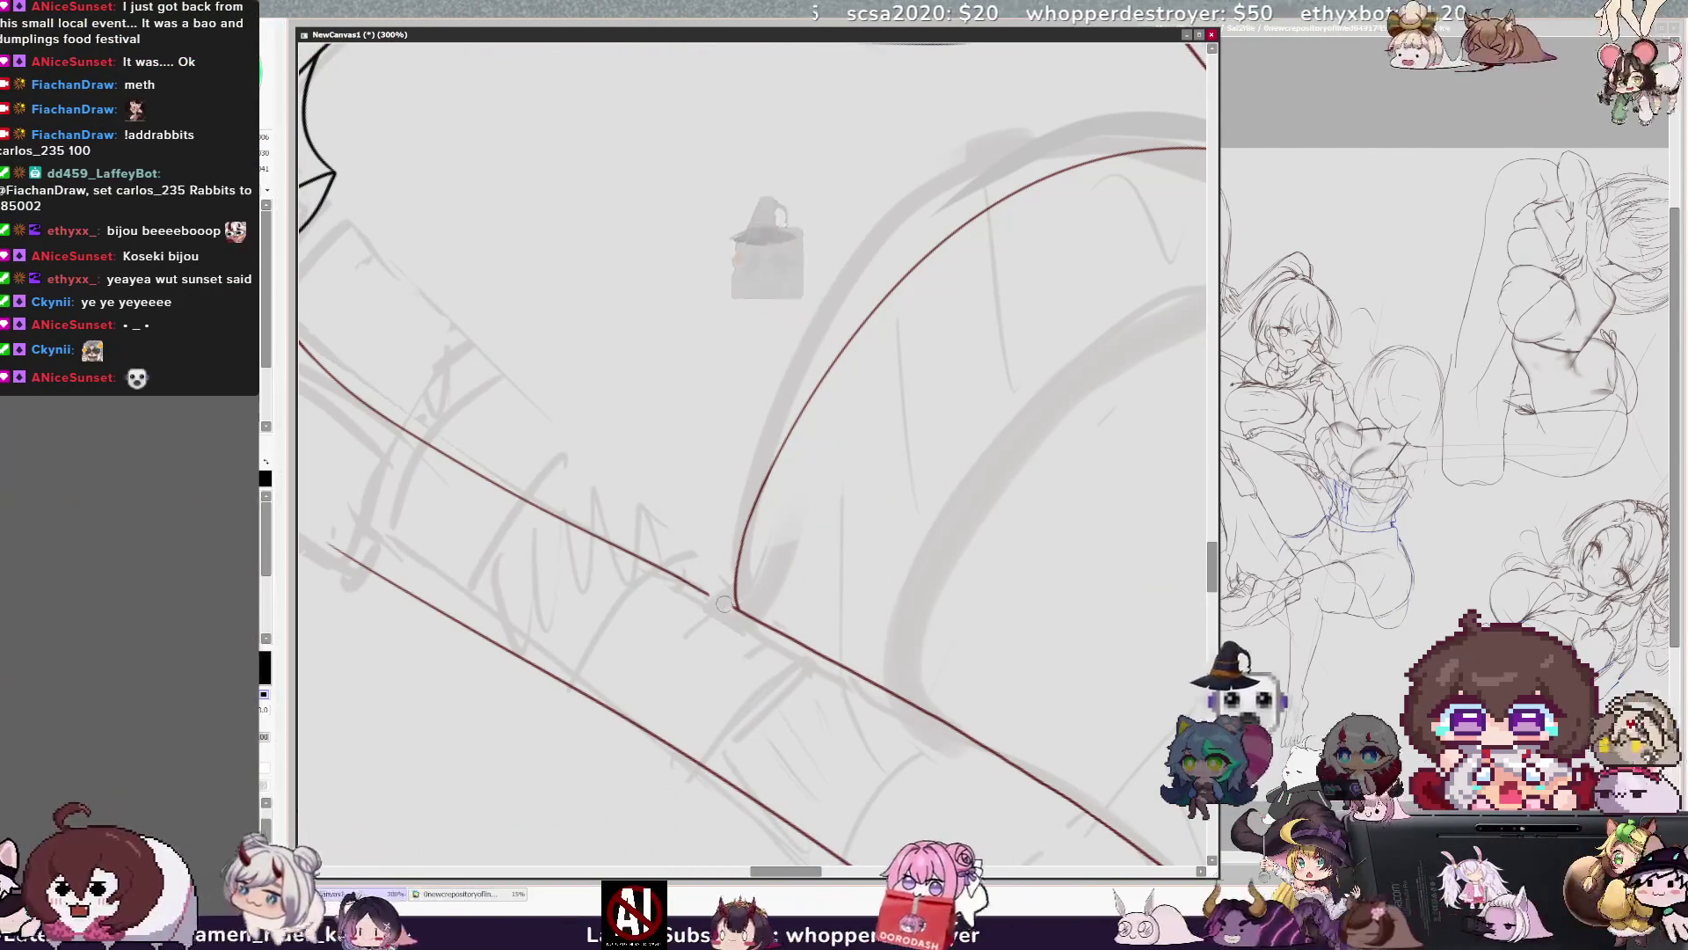
key("h")
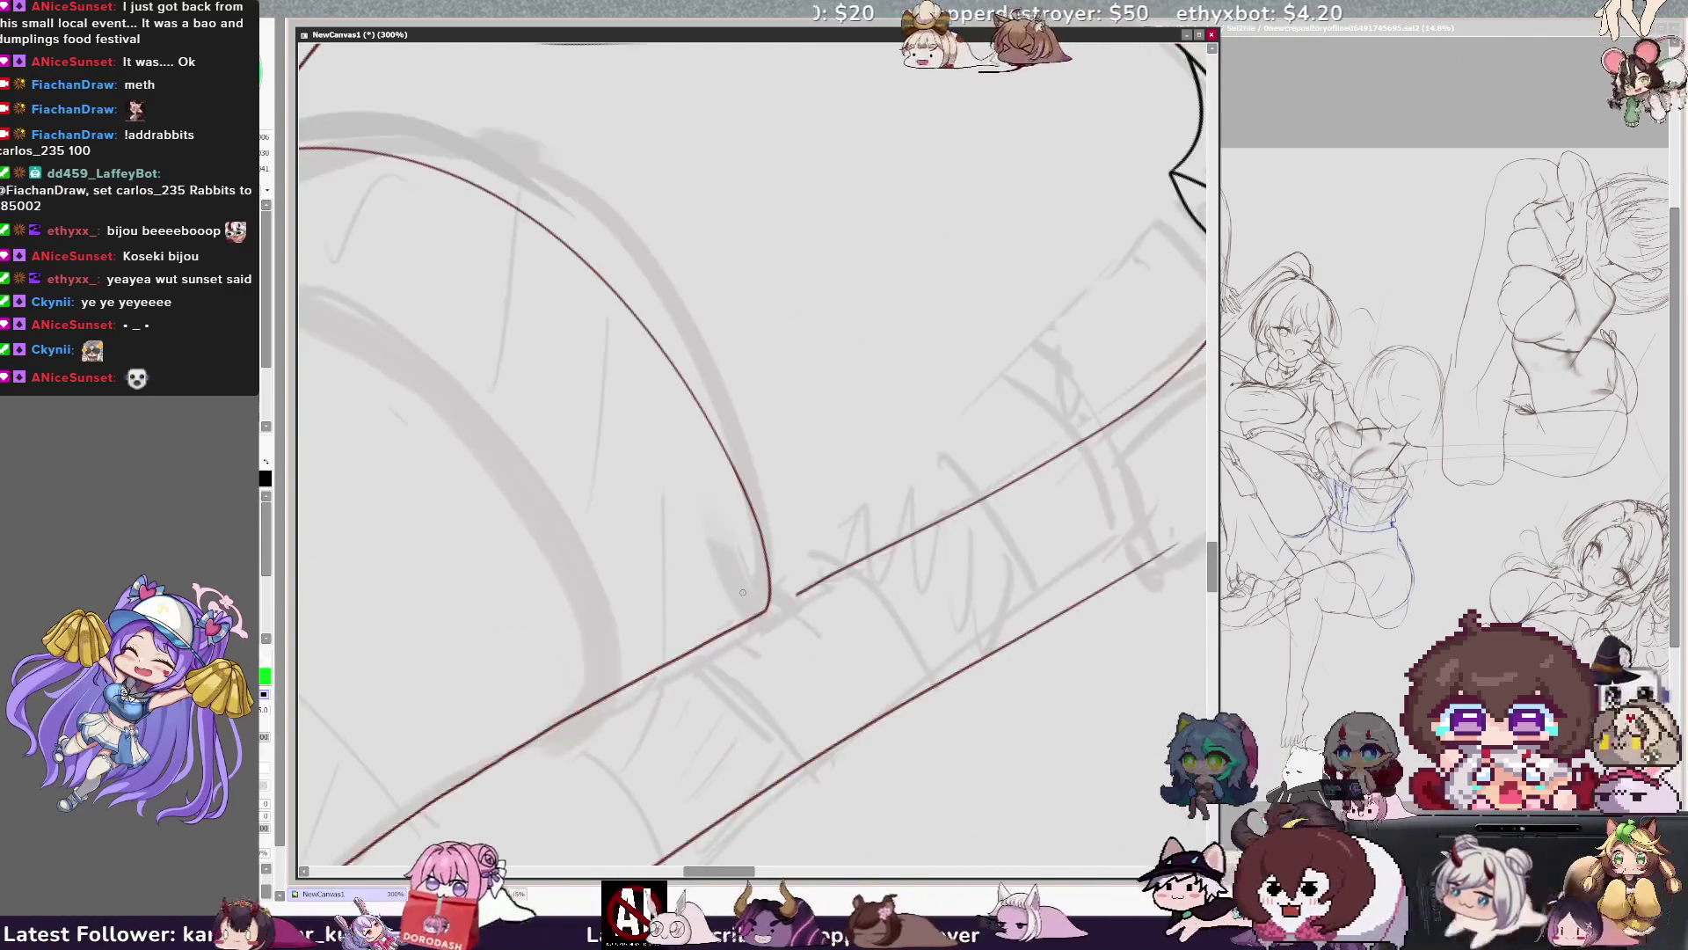
left_click_drag(798, 595, 827, 576)
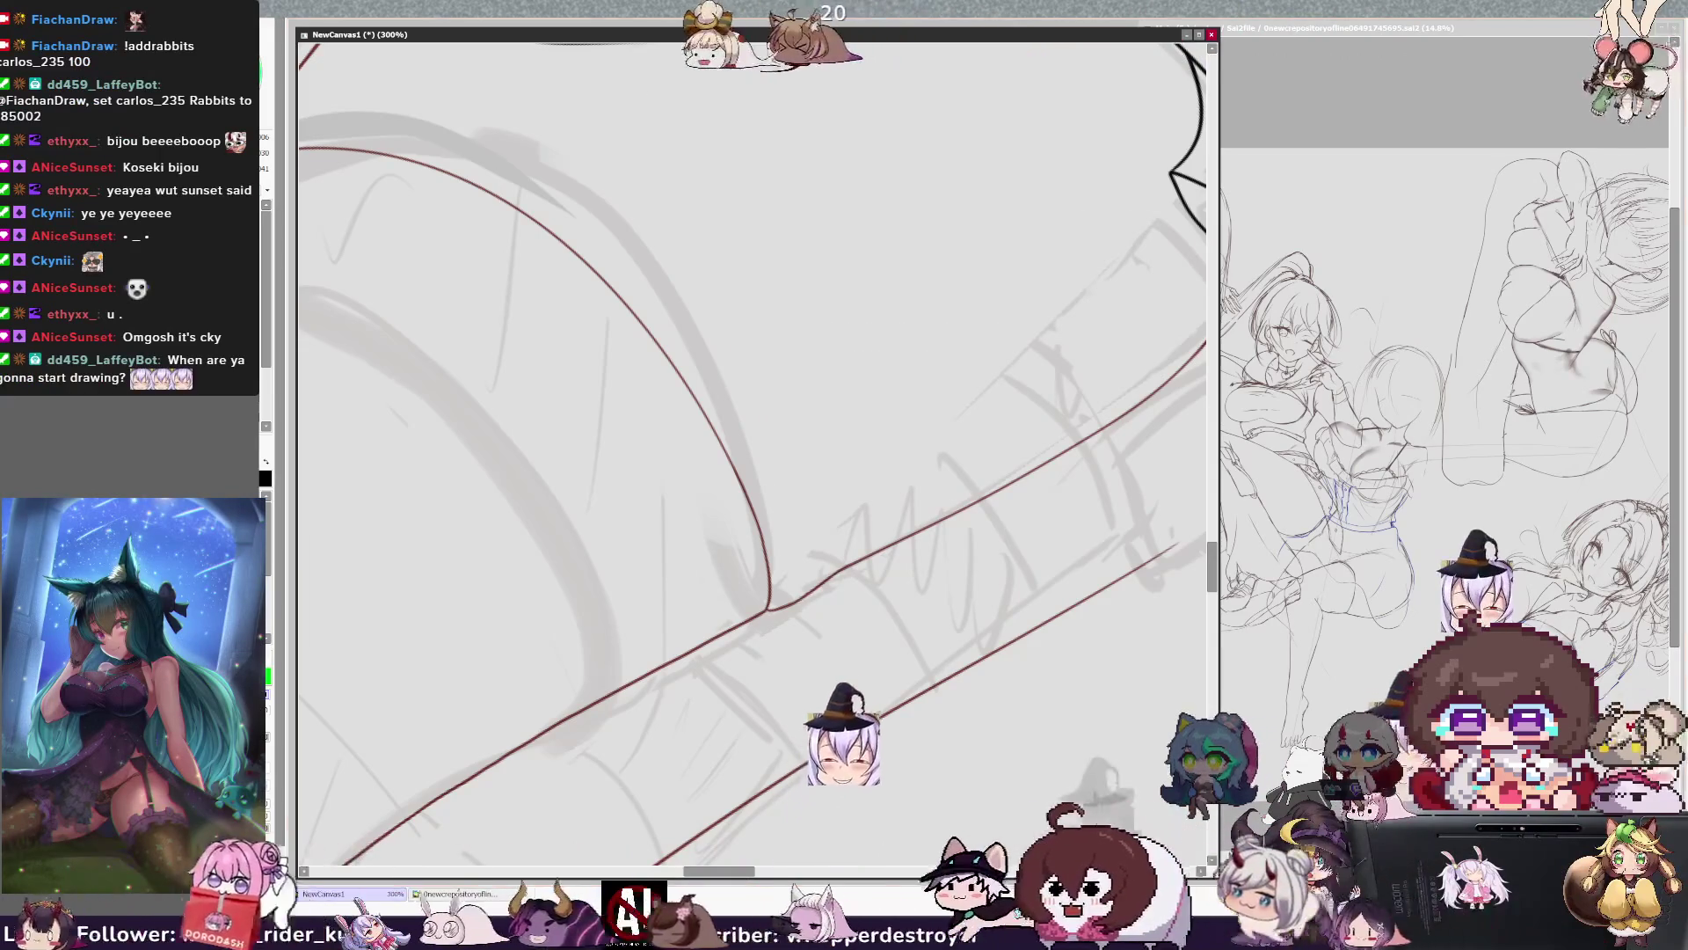
scroll(915, 513, "down", 4)
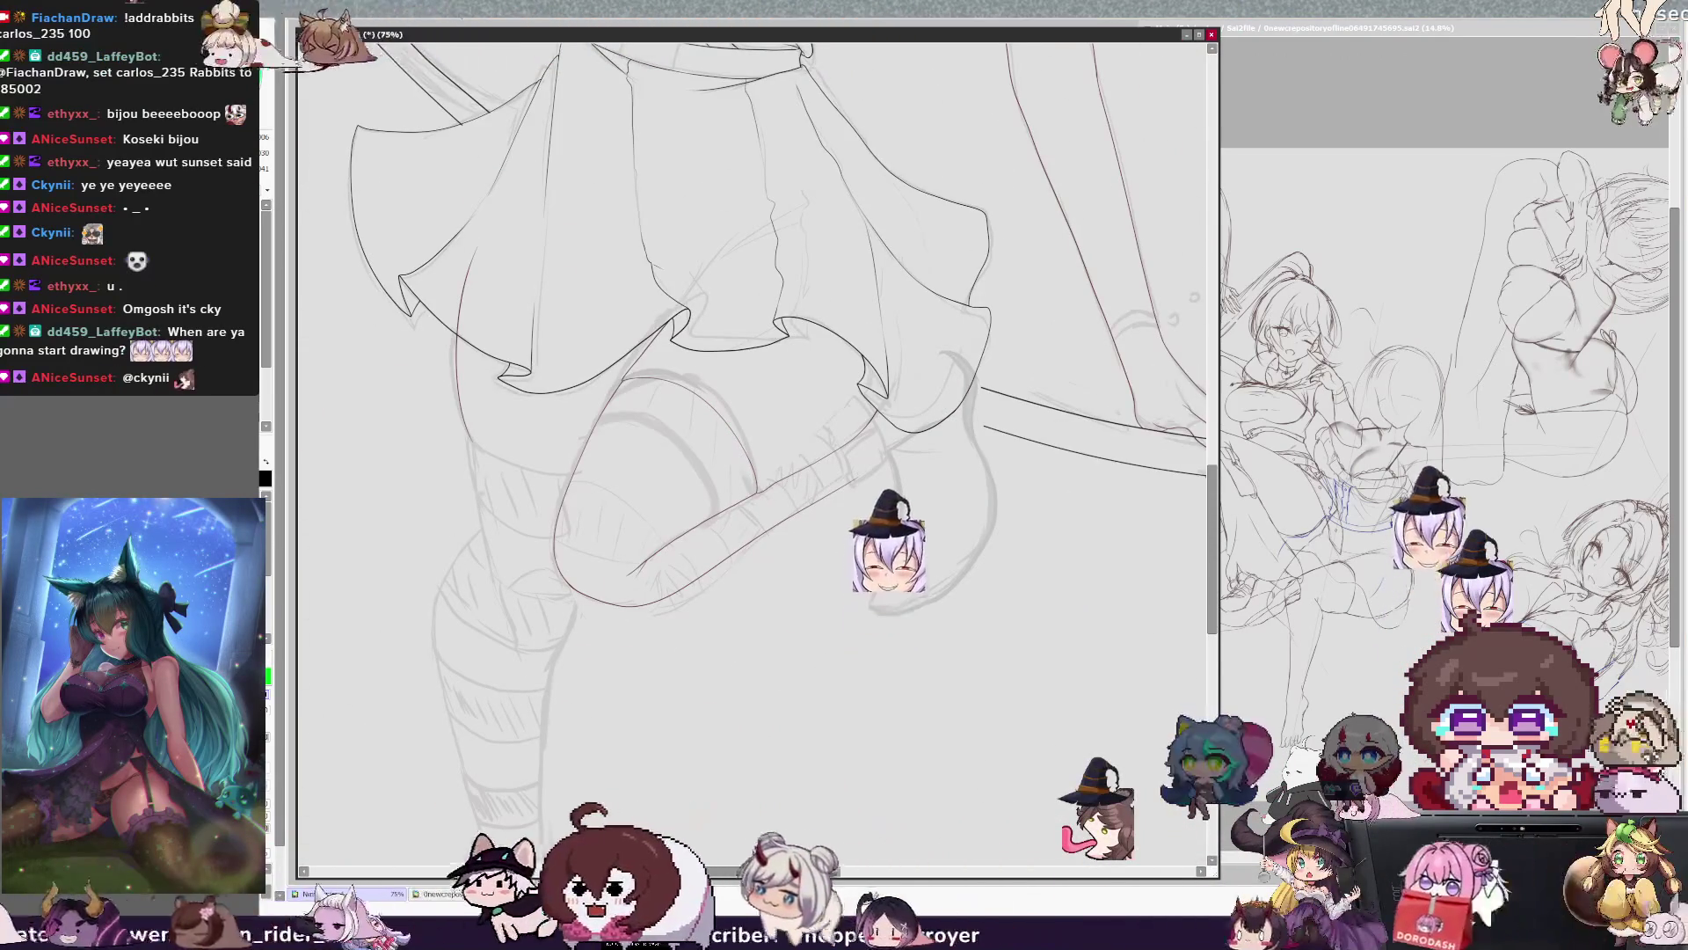
Draw short dark-red hatch strokes across the curled tail band below the skirt.
scroll(756, 457, "up", 2)
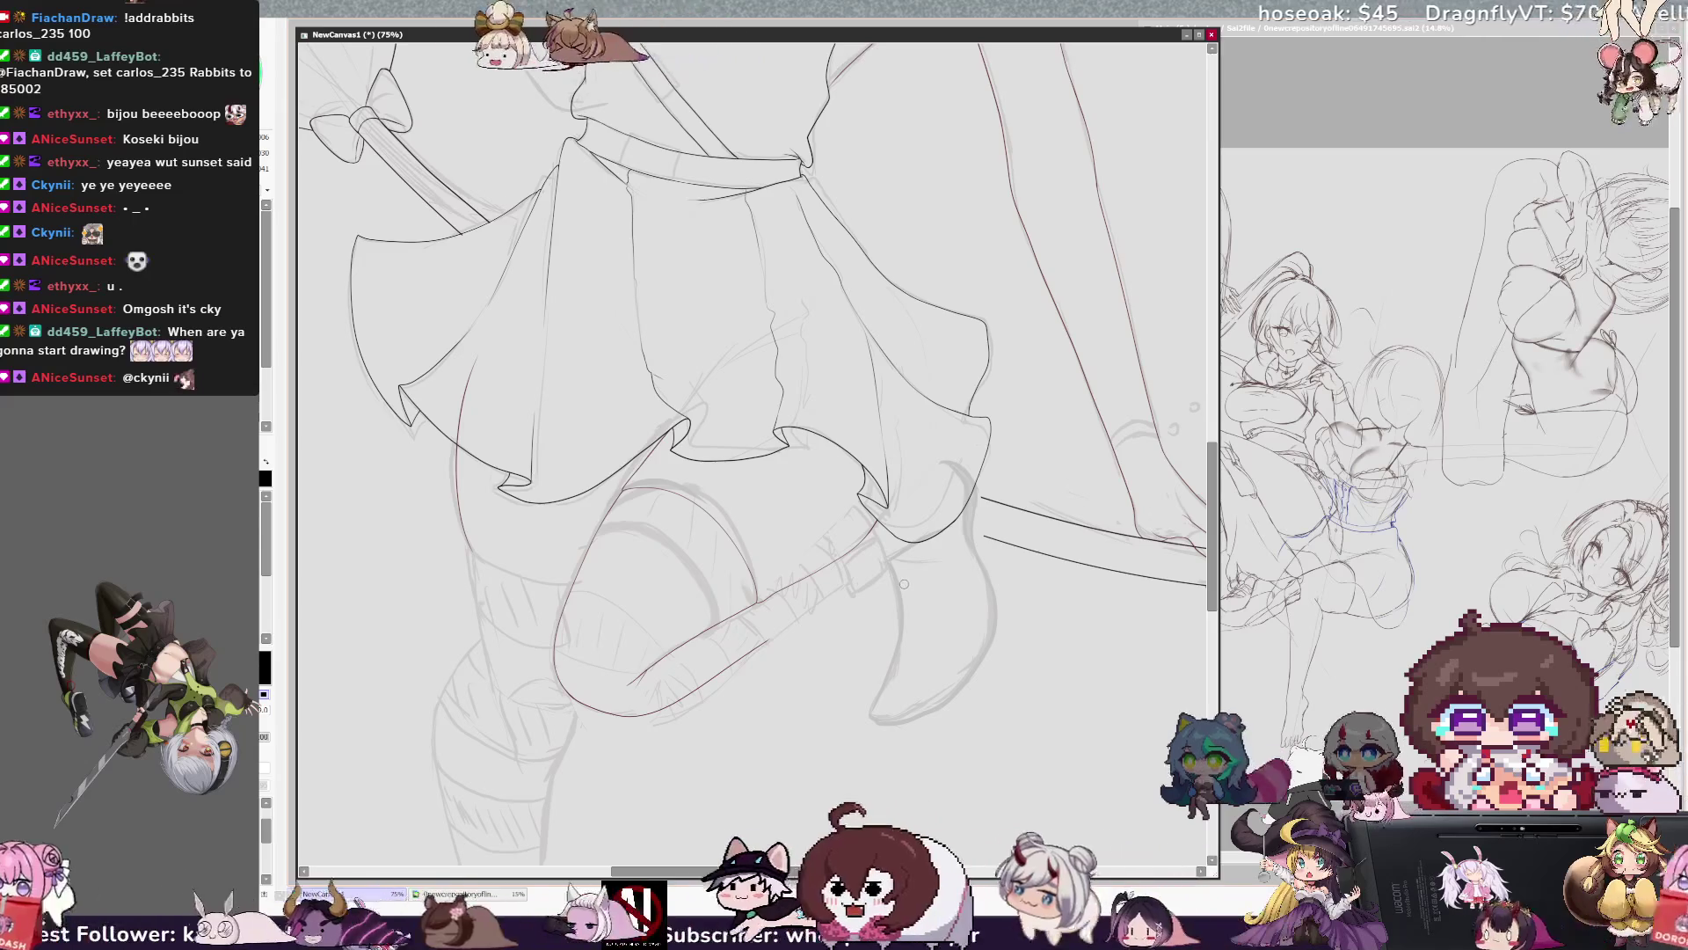
left_click_drag(840, 591, 779, 633)
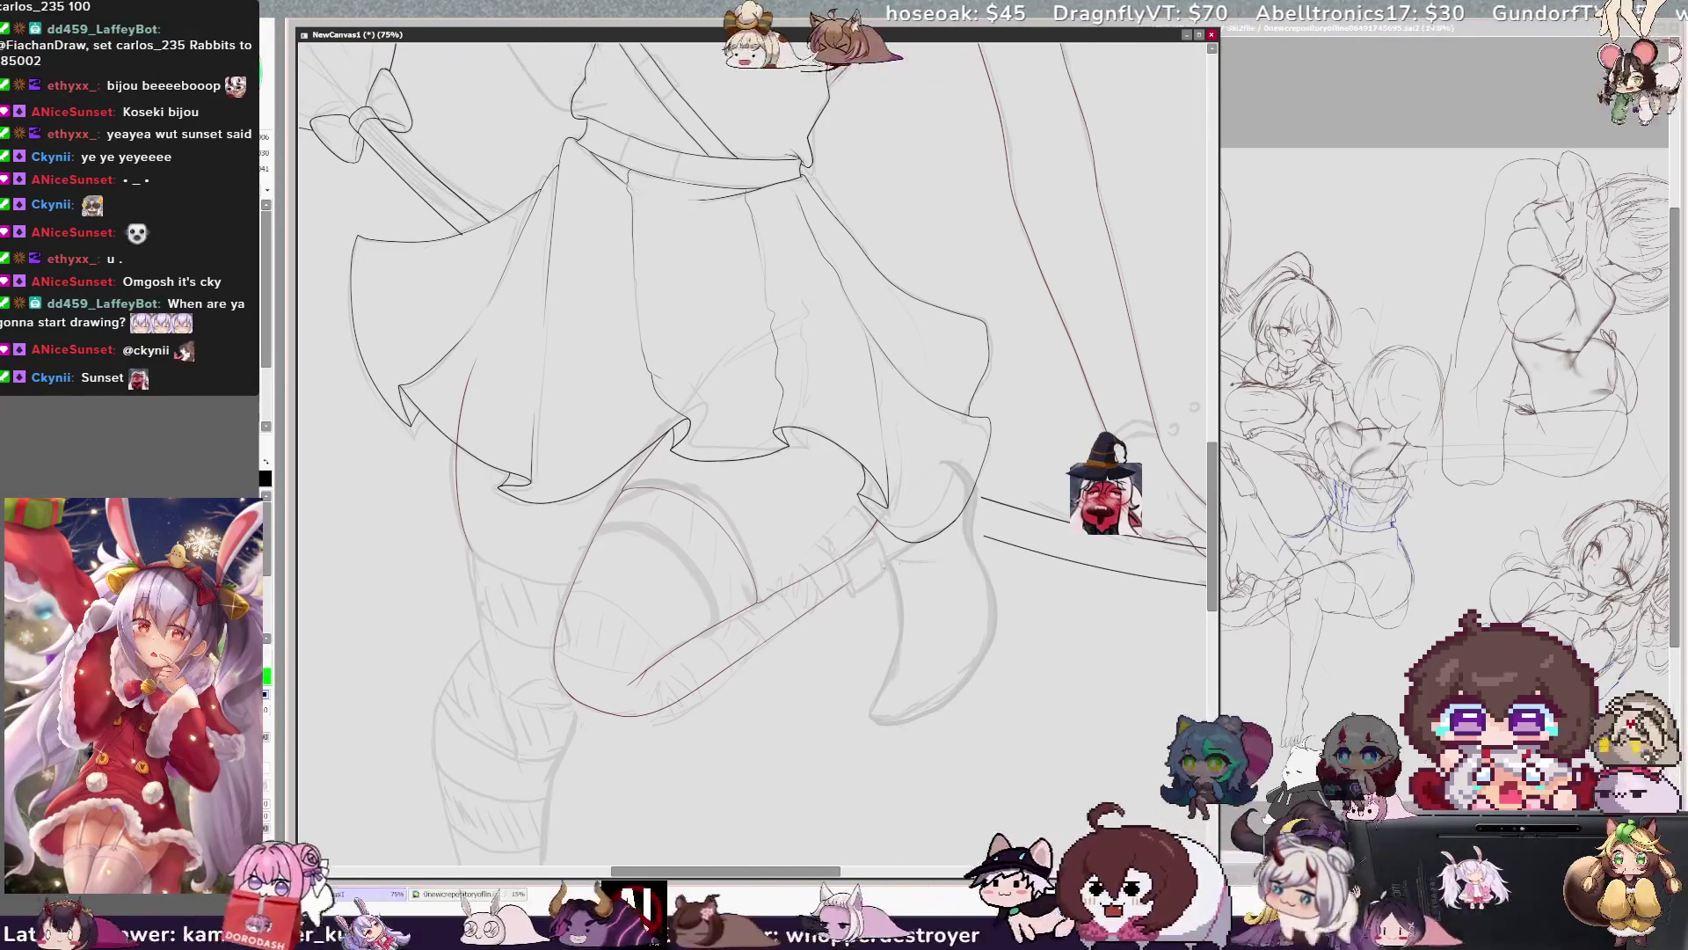
left_click_drag(779, 589, 840, 532)
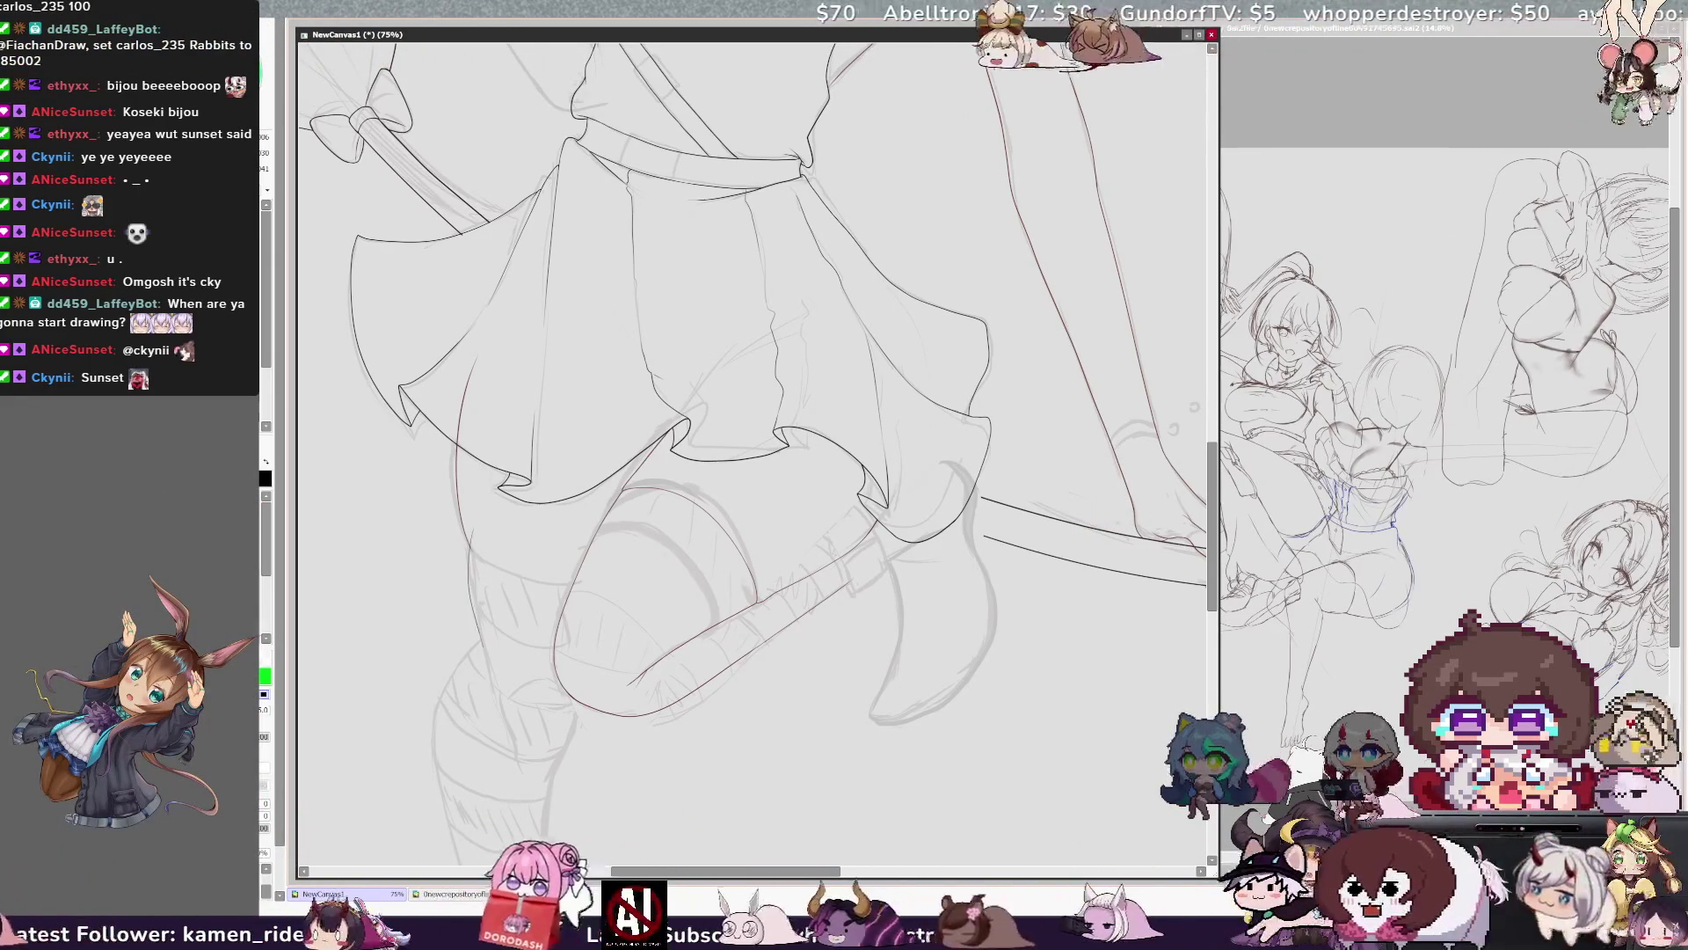
scroll(751, 457, "down", 3)
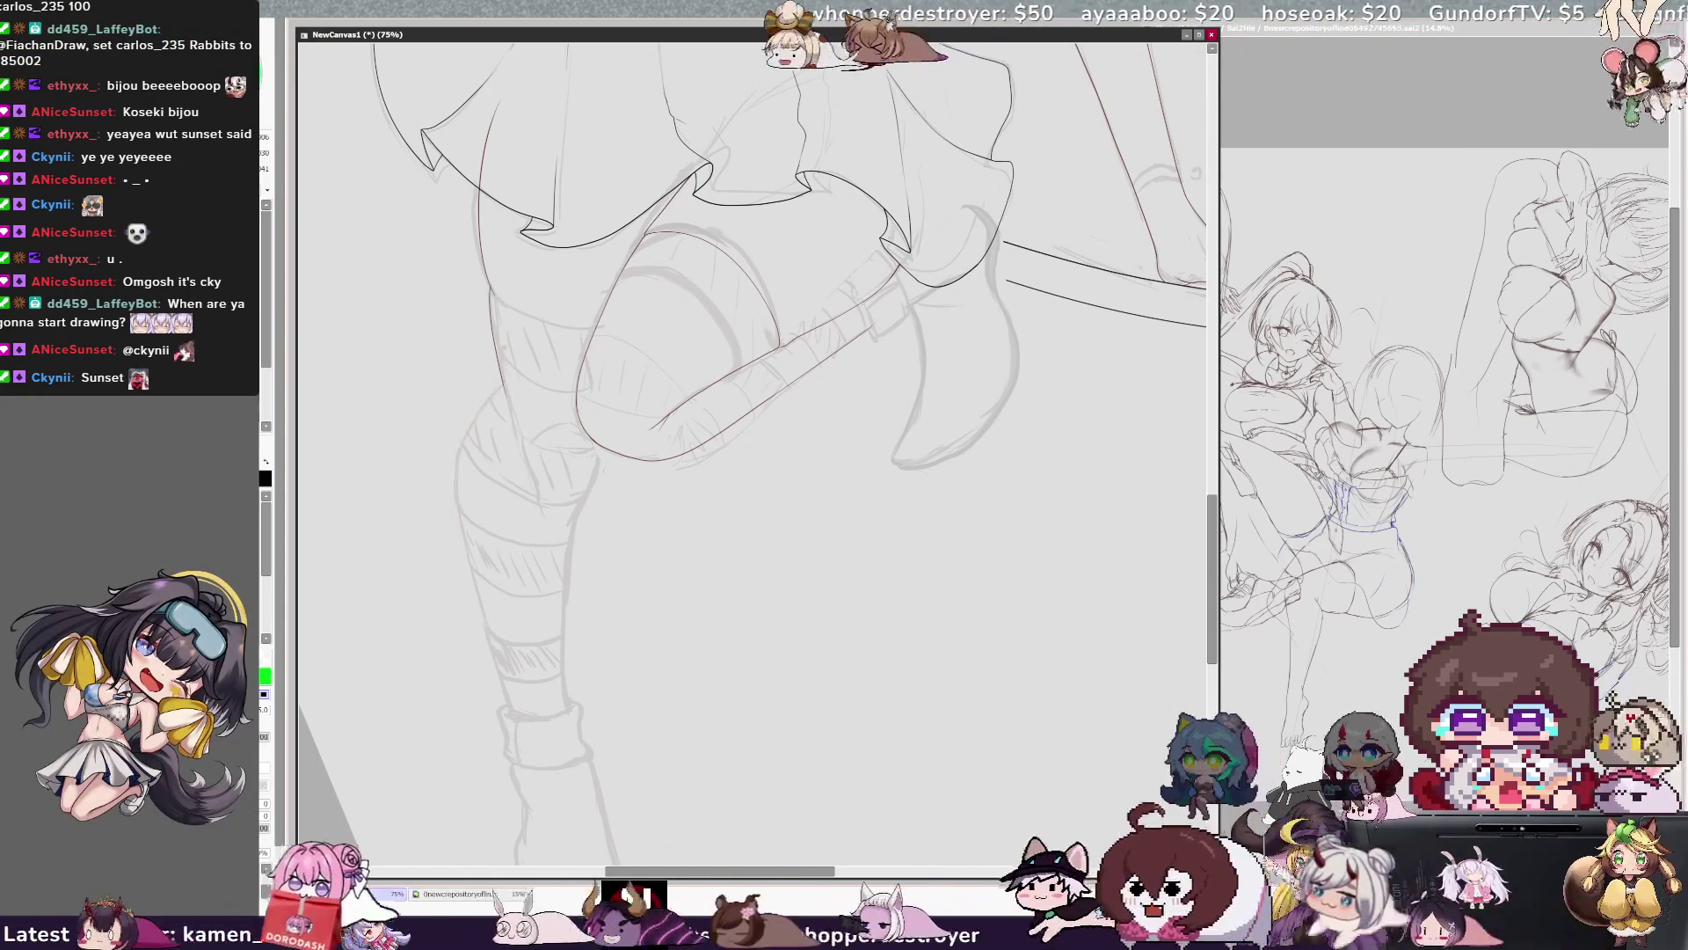
Ink the striped leg's outer contour, undoing and redrawing it on the mirrored canvas.
mouse_move(490, 401)
left_mouse_down()
mouse_move(459, 464)
mouse_move(520, 738)
left_mouse_up()
key("ctrl+z")
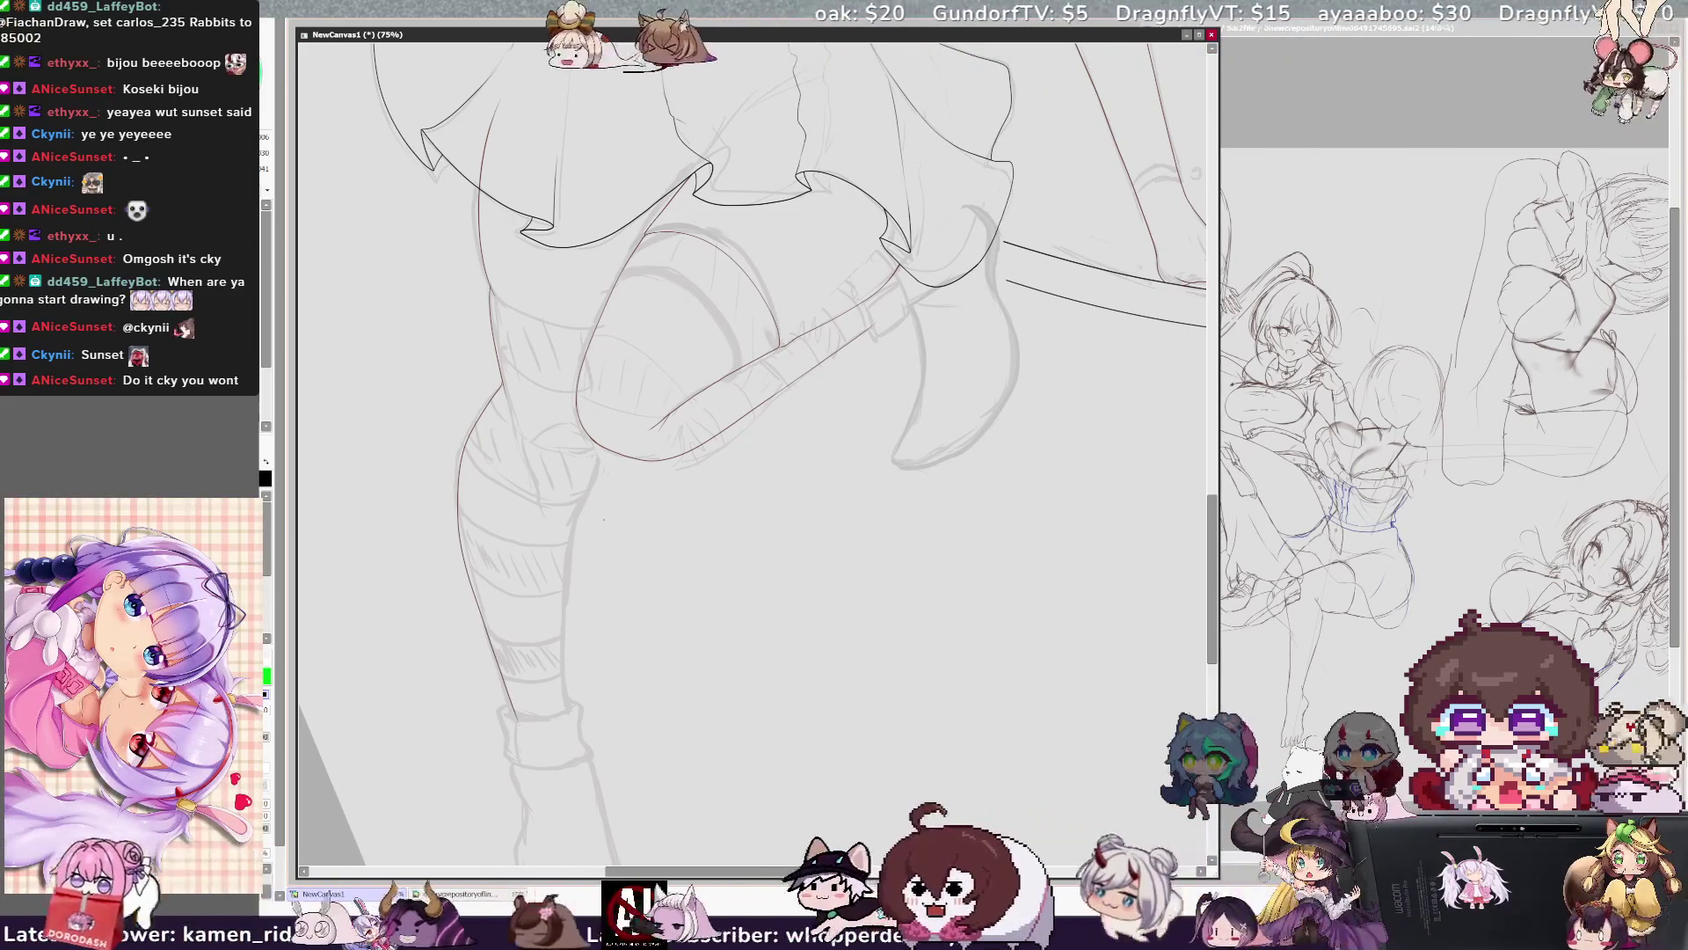
key("ctrl+z")
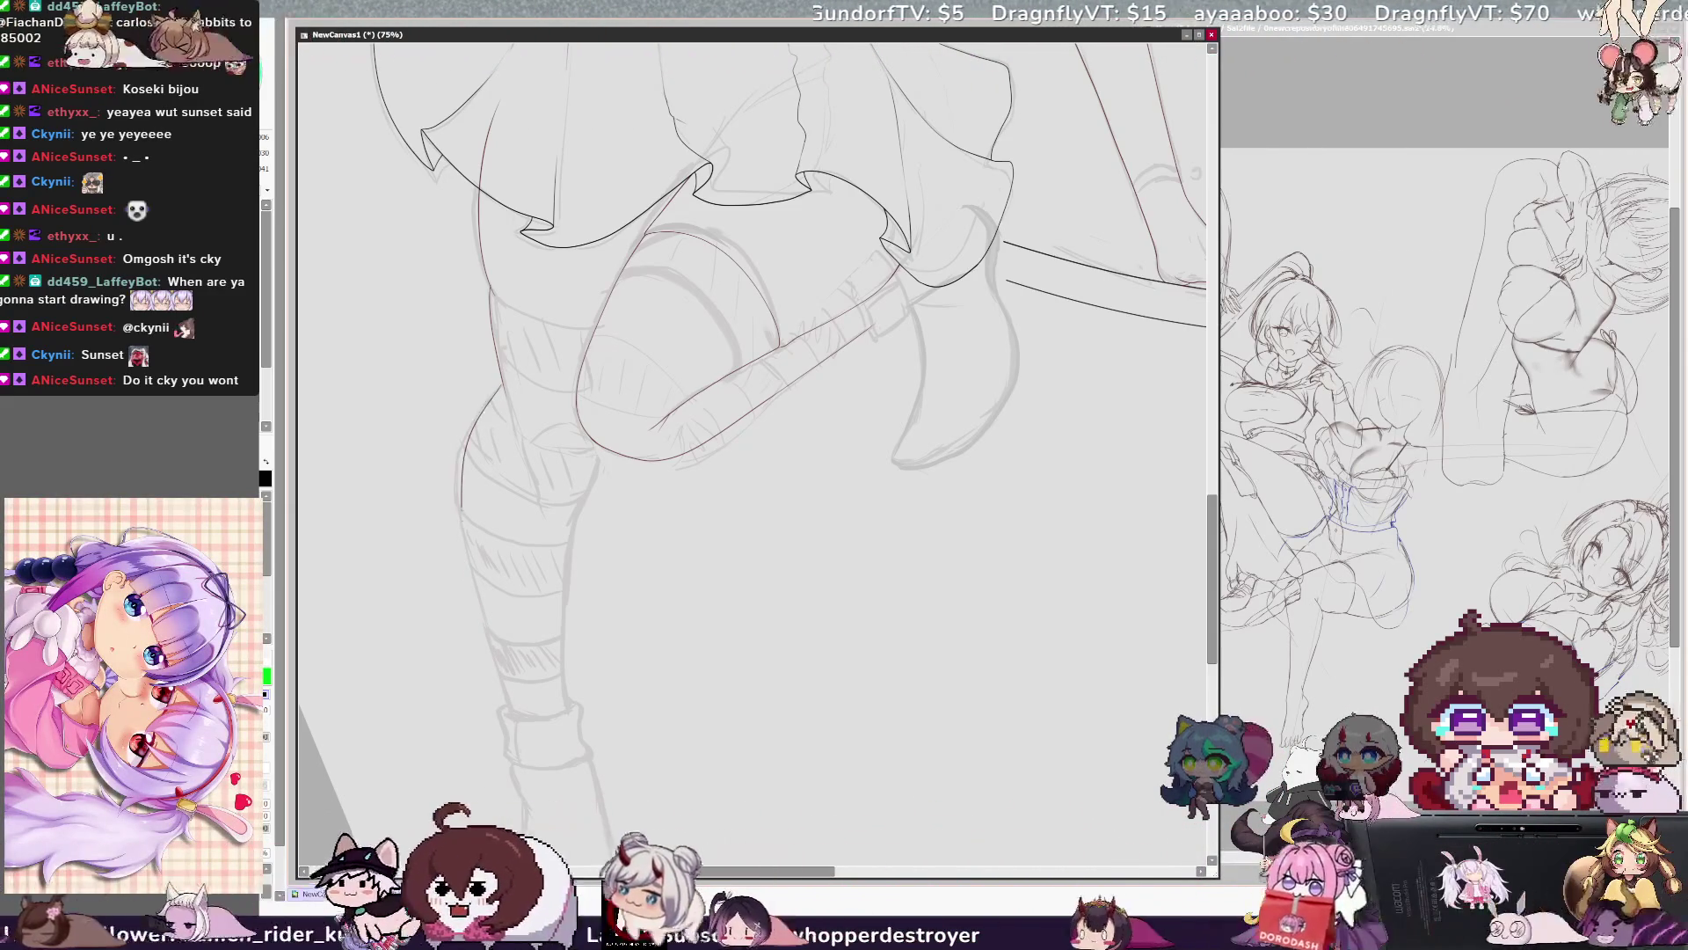
key("h")
key("h")
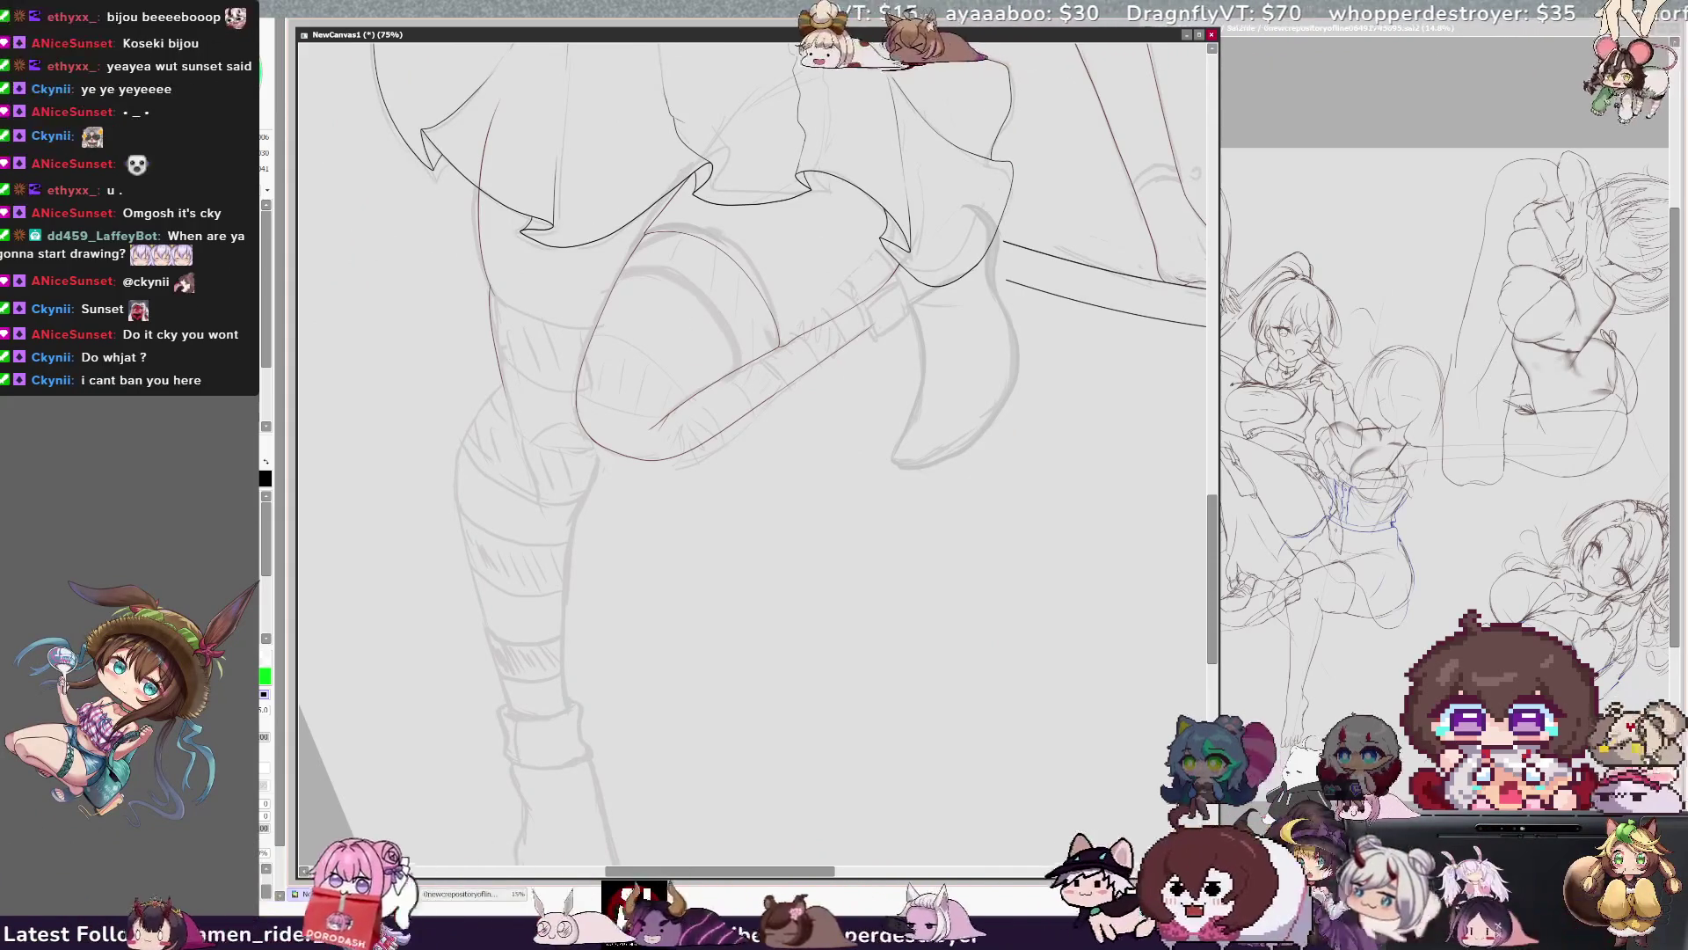
left_click_drag(456, 448, 521, 709)
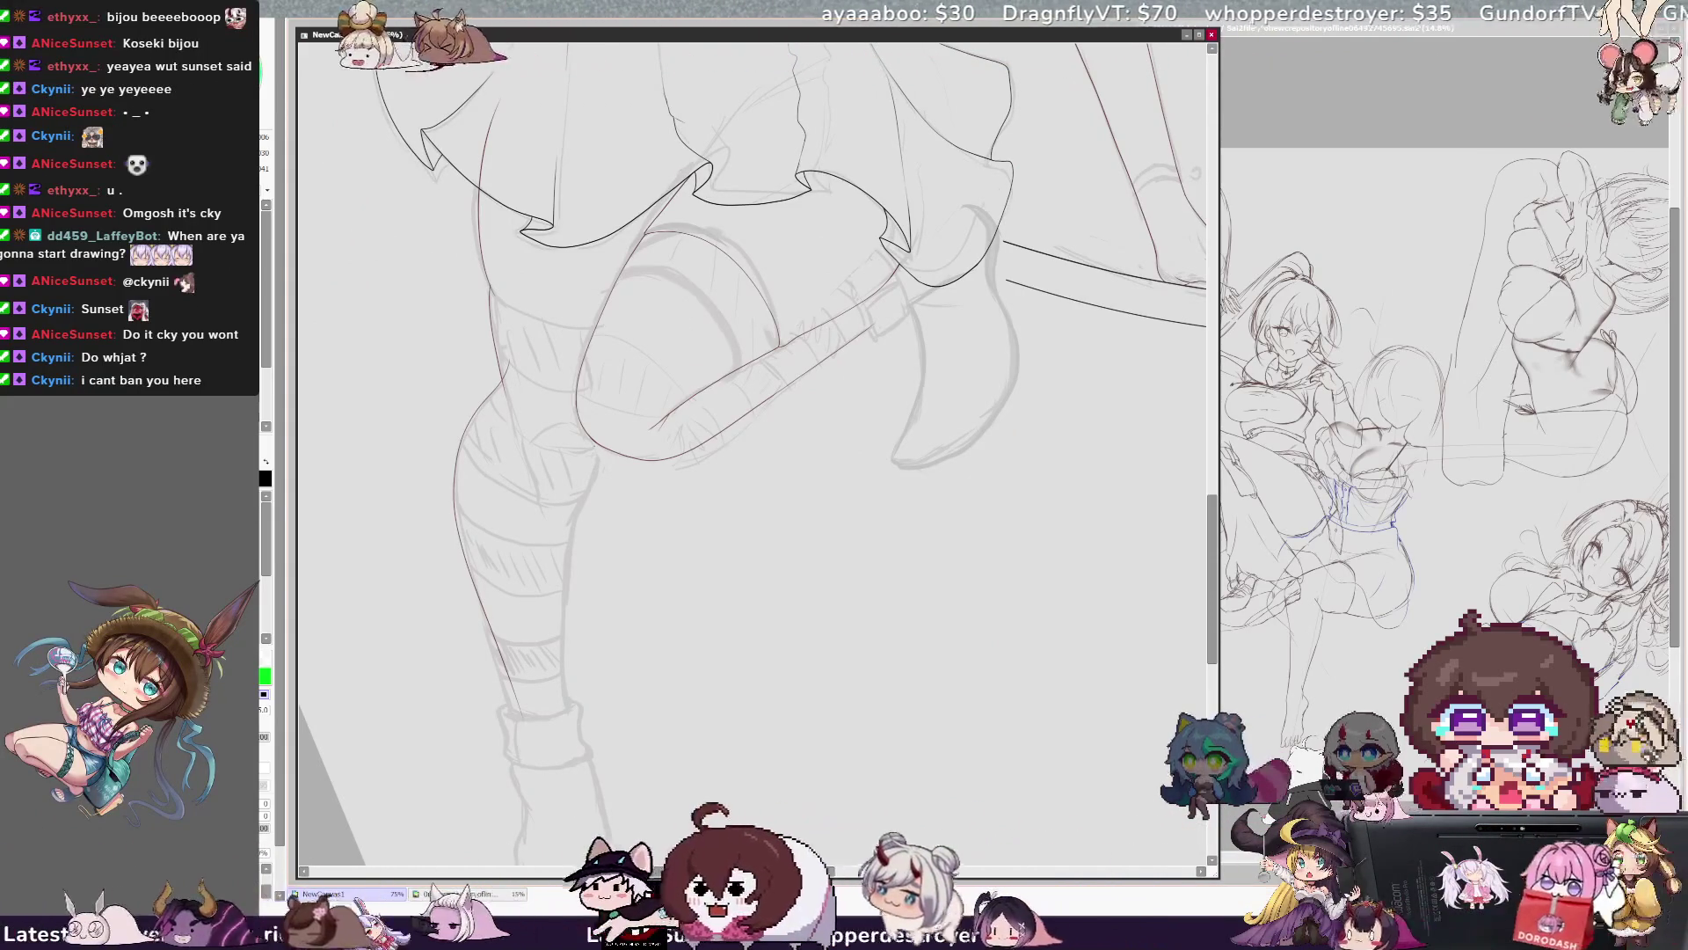
left_click_drag(598, 438, 568, 538)
key("ctrl+z")
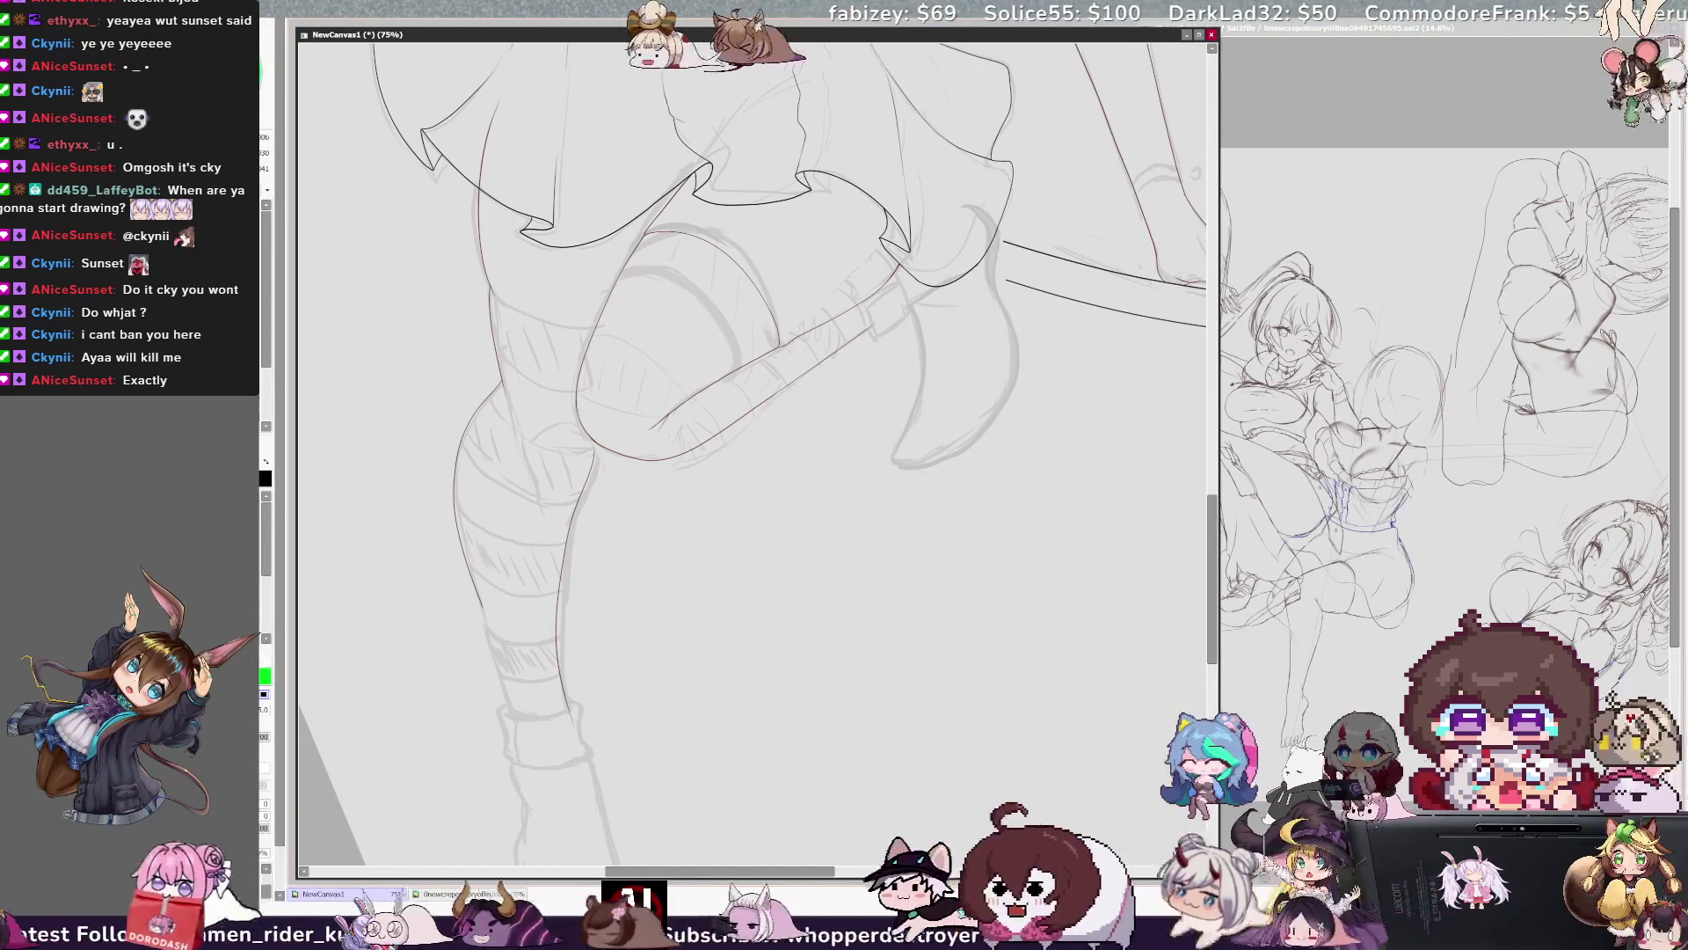
key("h")
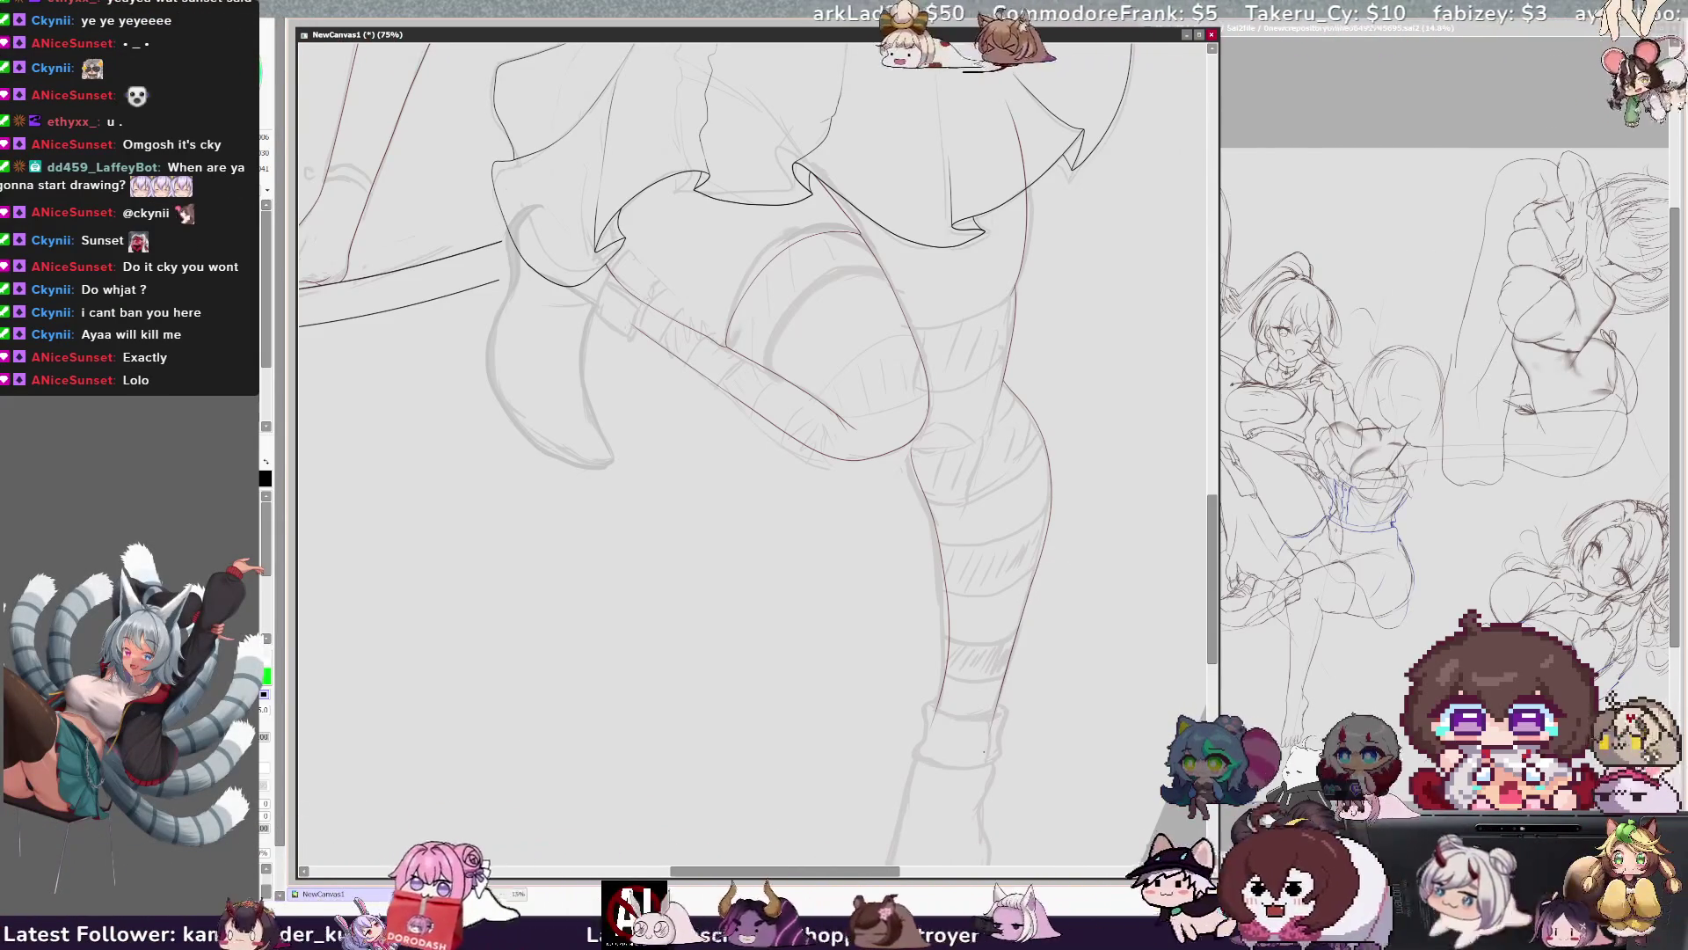
Zoom out to about 35% and tilt the canvas view at an angle.
key("ctrl+minus")
key("ctrl+minus")
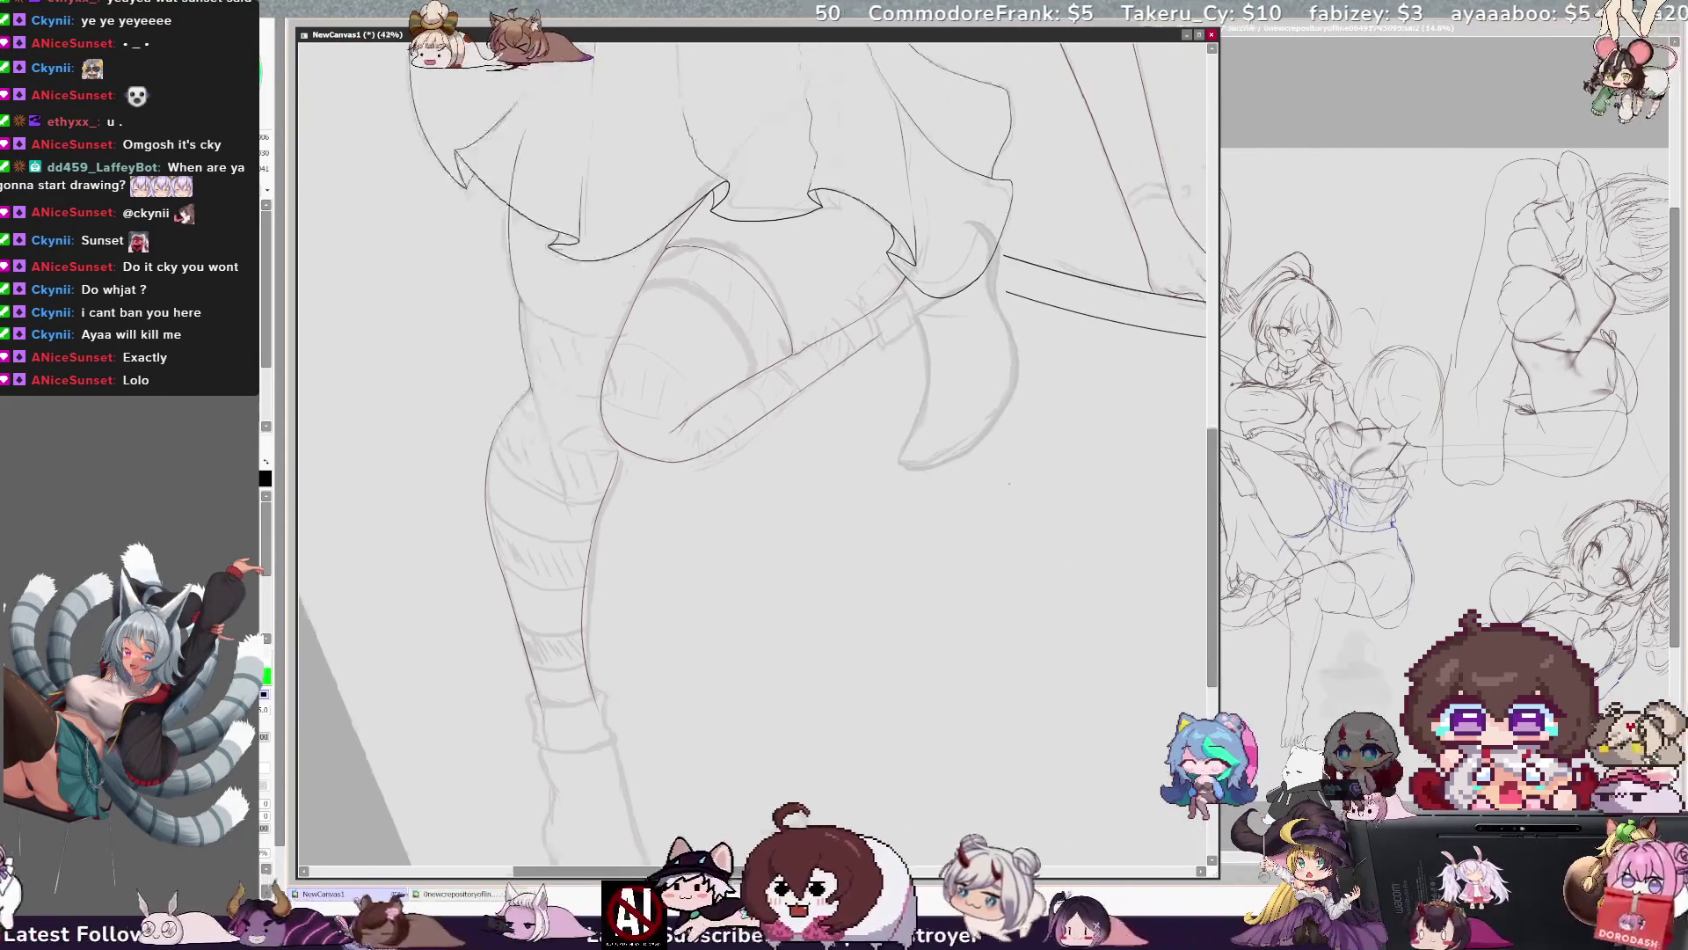
key("Delete")
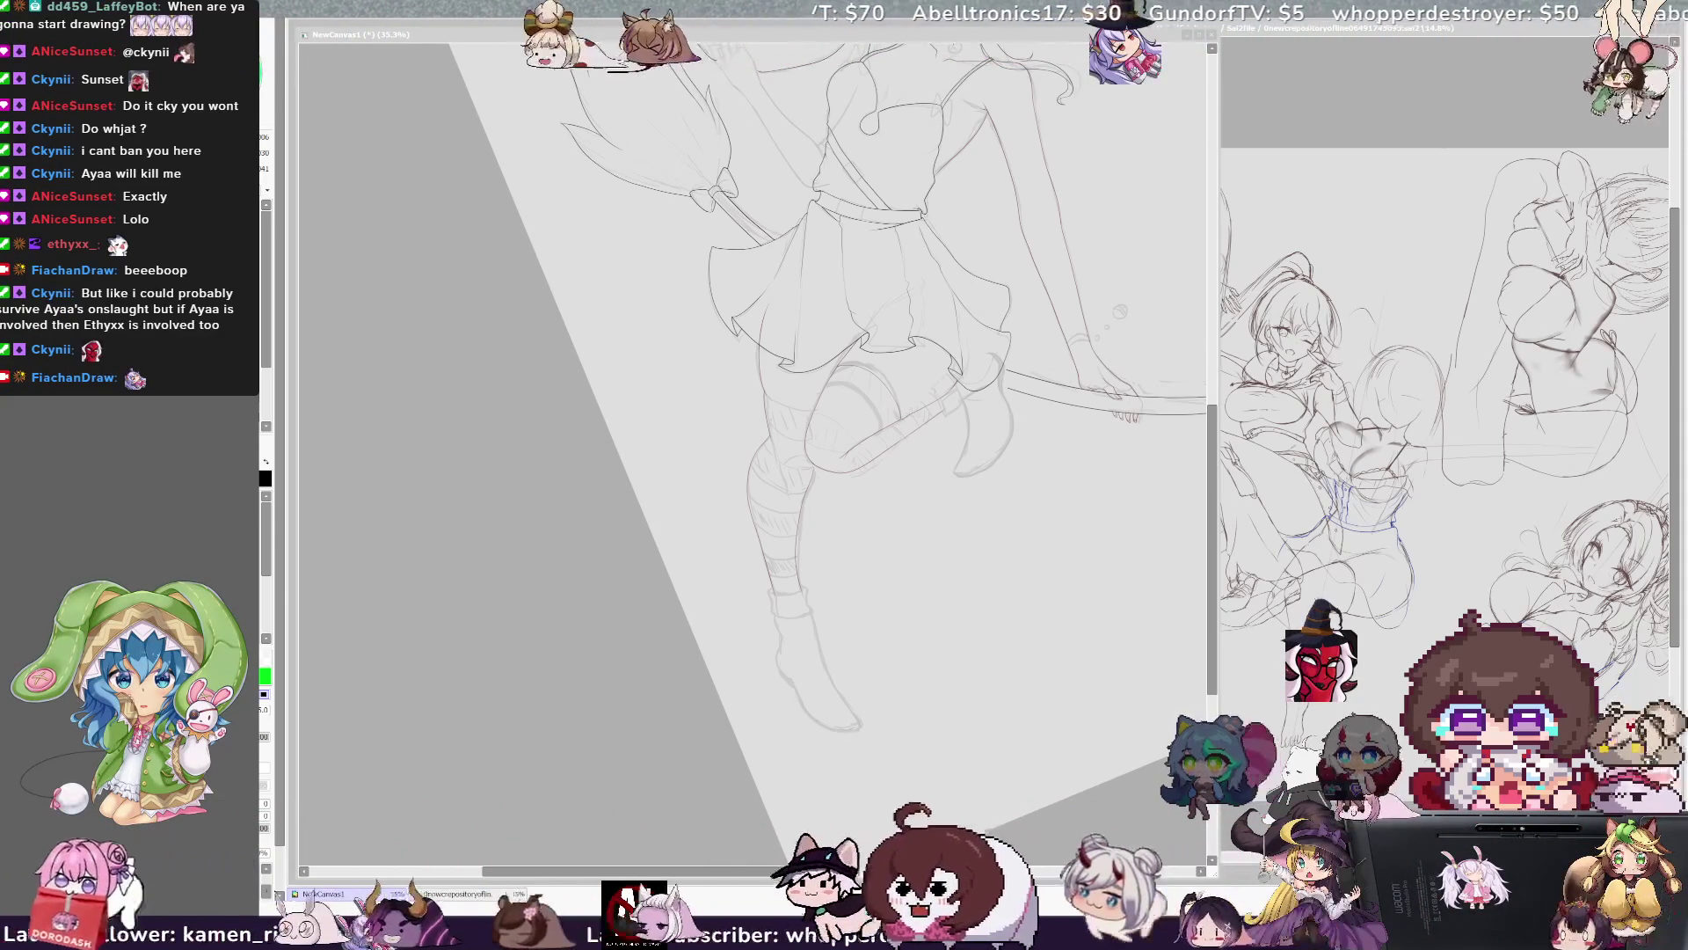
scroll(756, 440, "right", 5)
left_click_drag(1218, 639, 1219, 574)
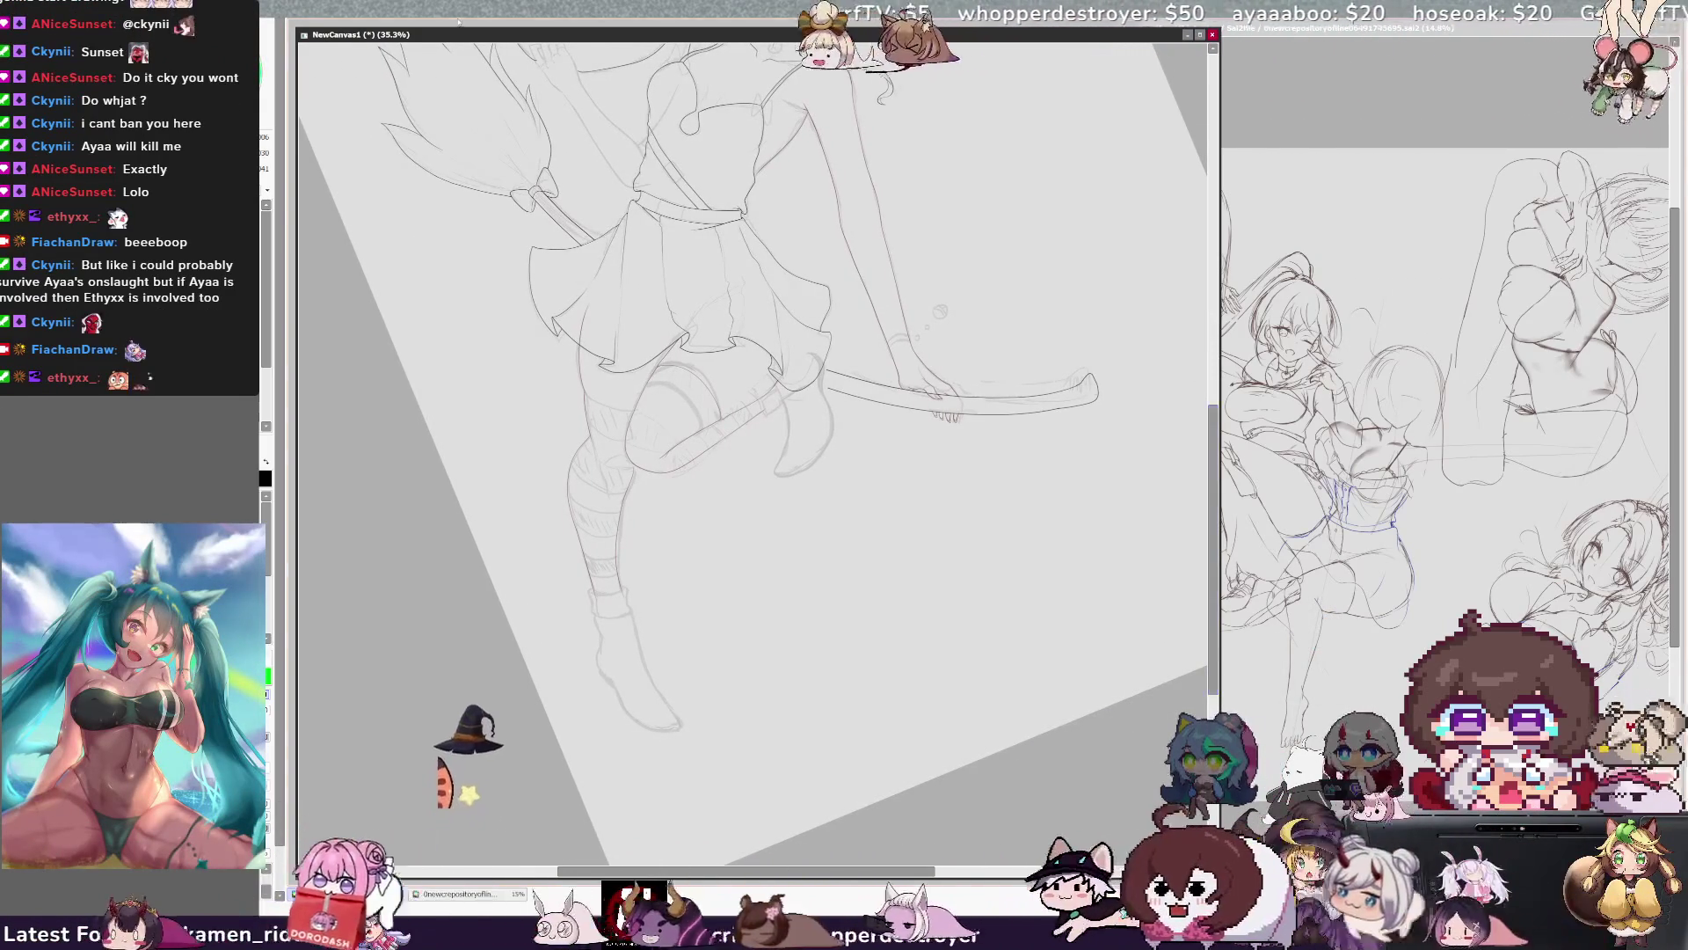
key("ctrl+plus")
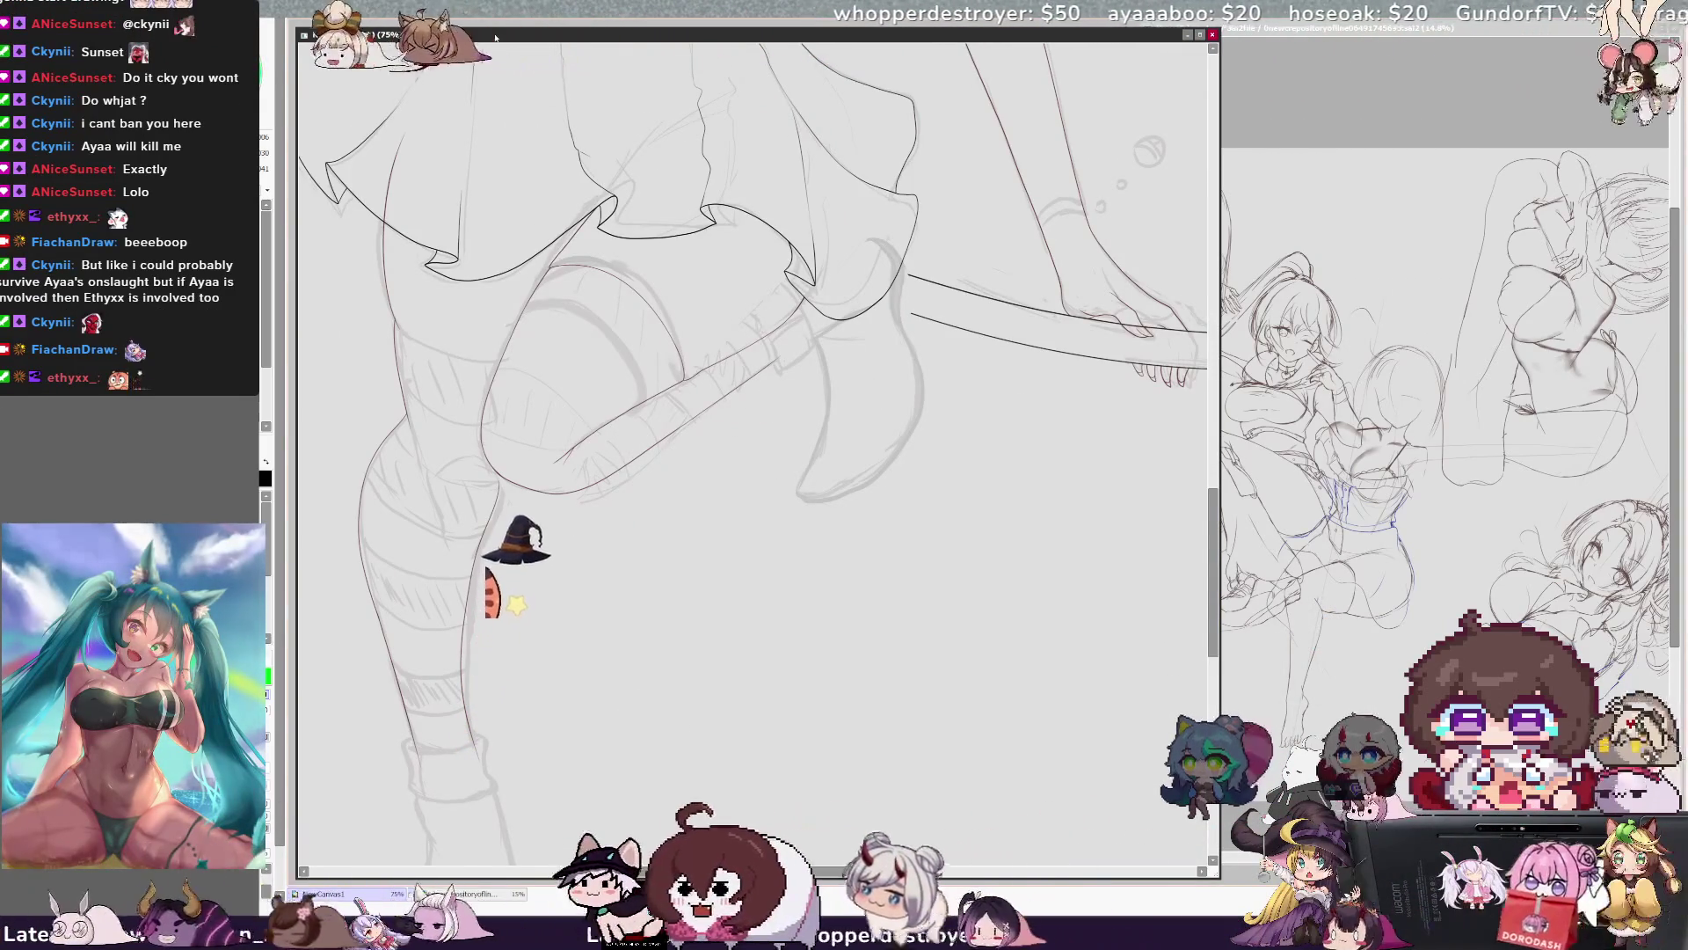
scroll(752, 453, "left", 4)
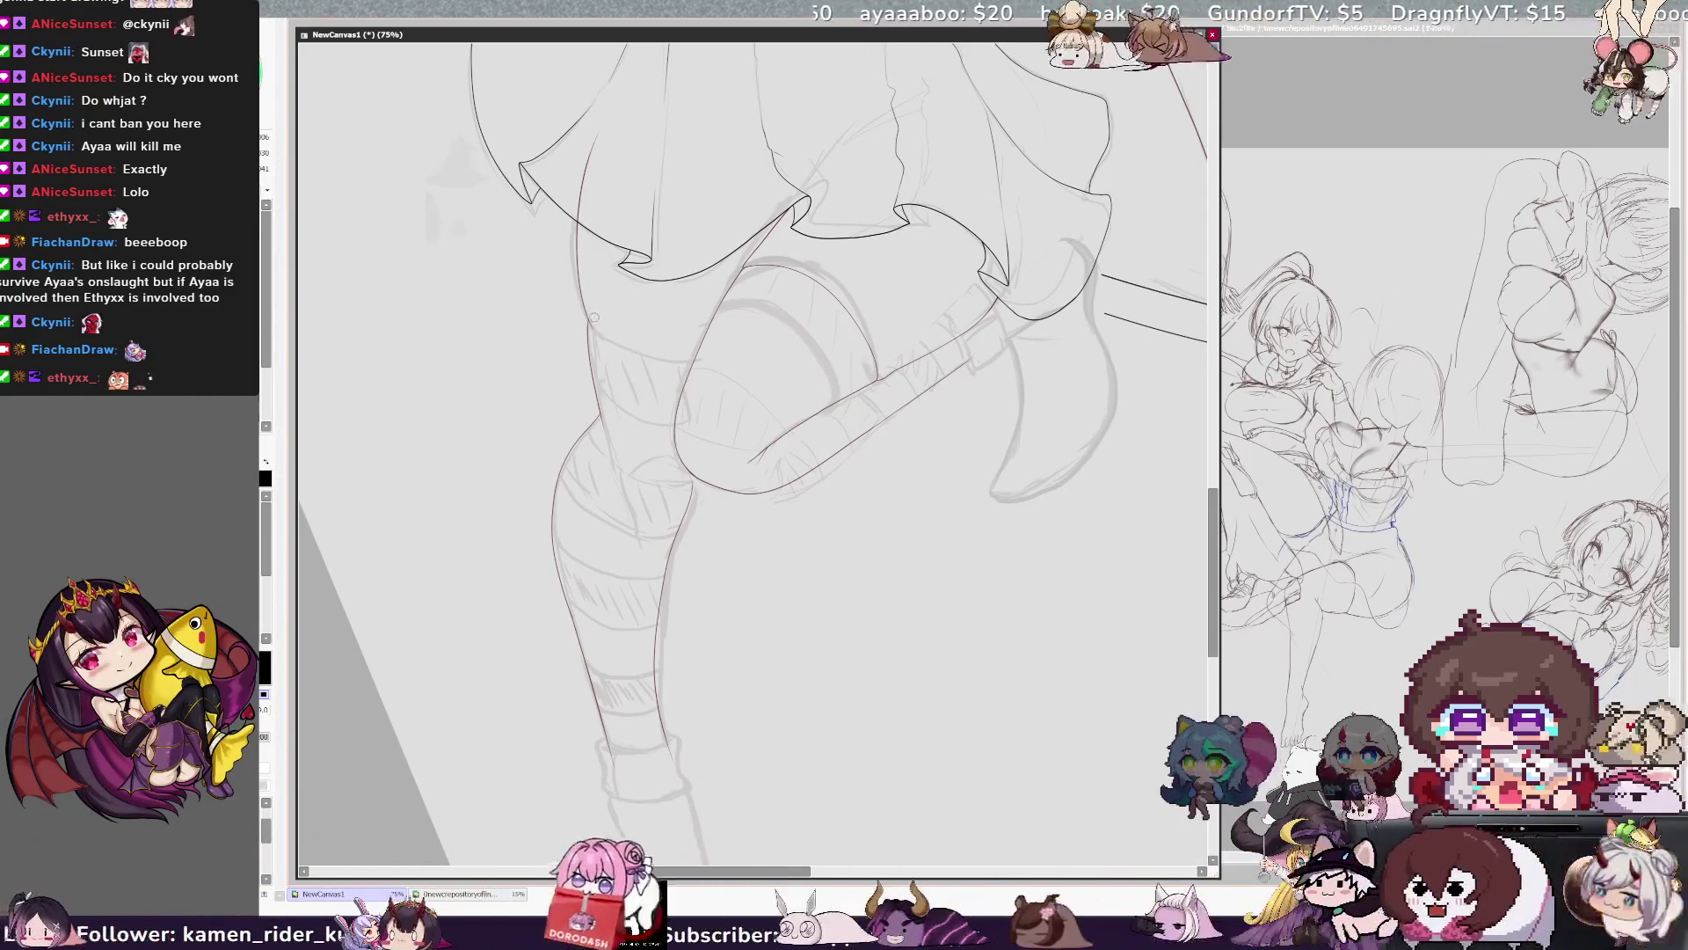
key("ctrl+plus")
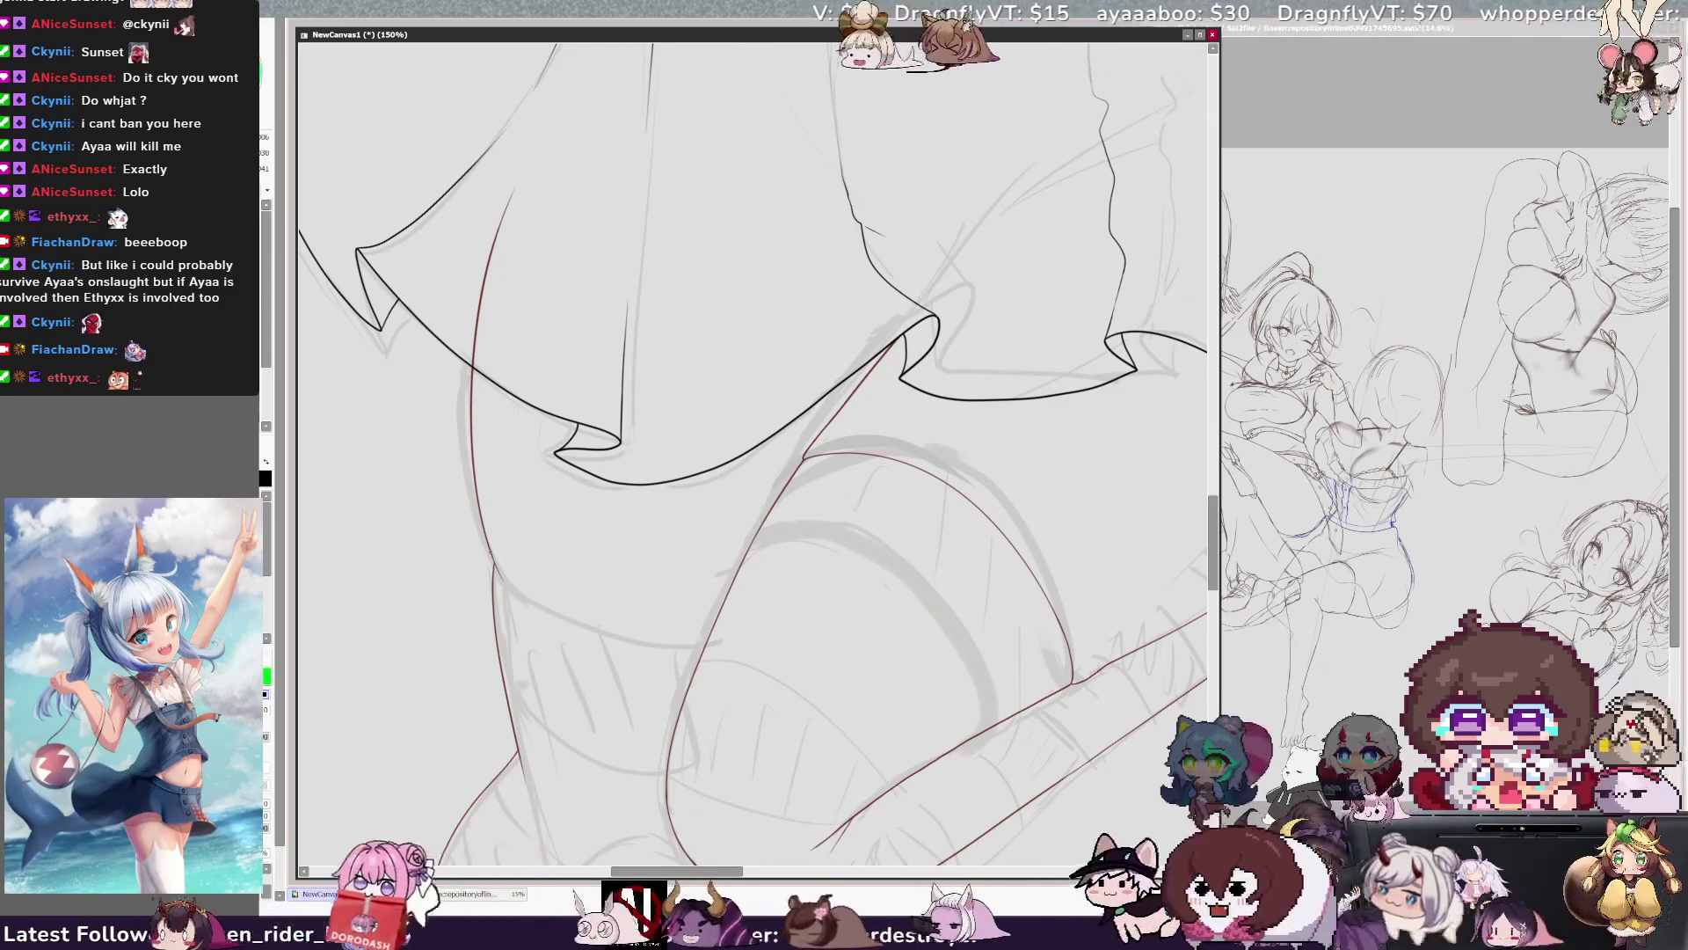
left_click_drag(497, 587, 682, 647)
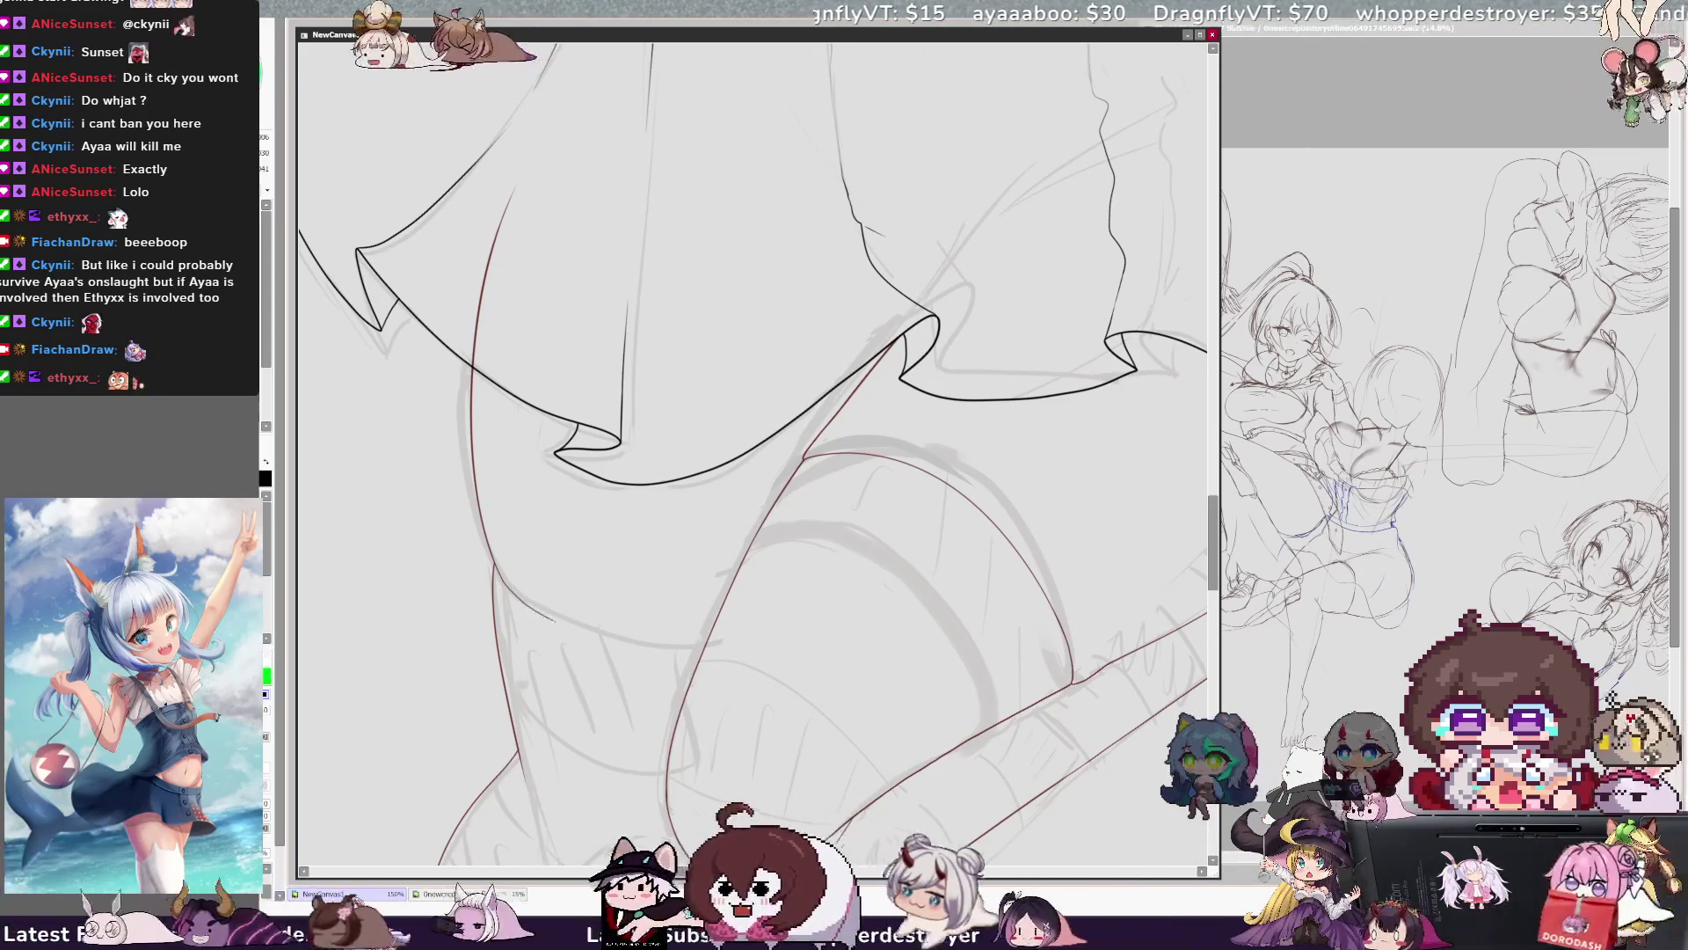
key("ctrl+z")
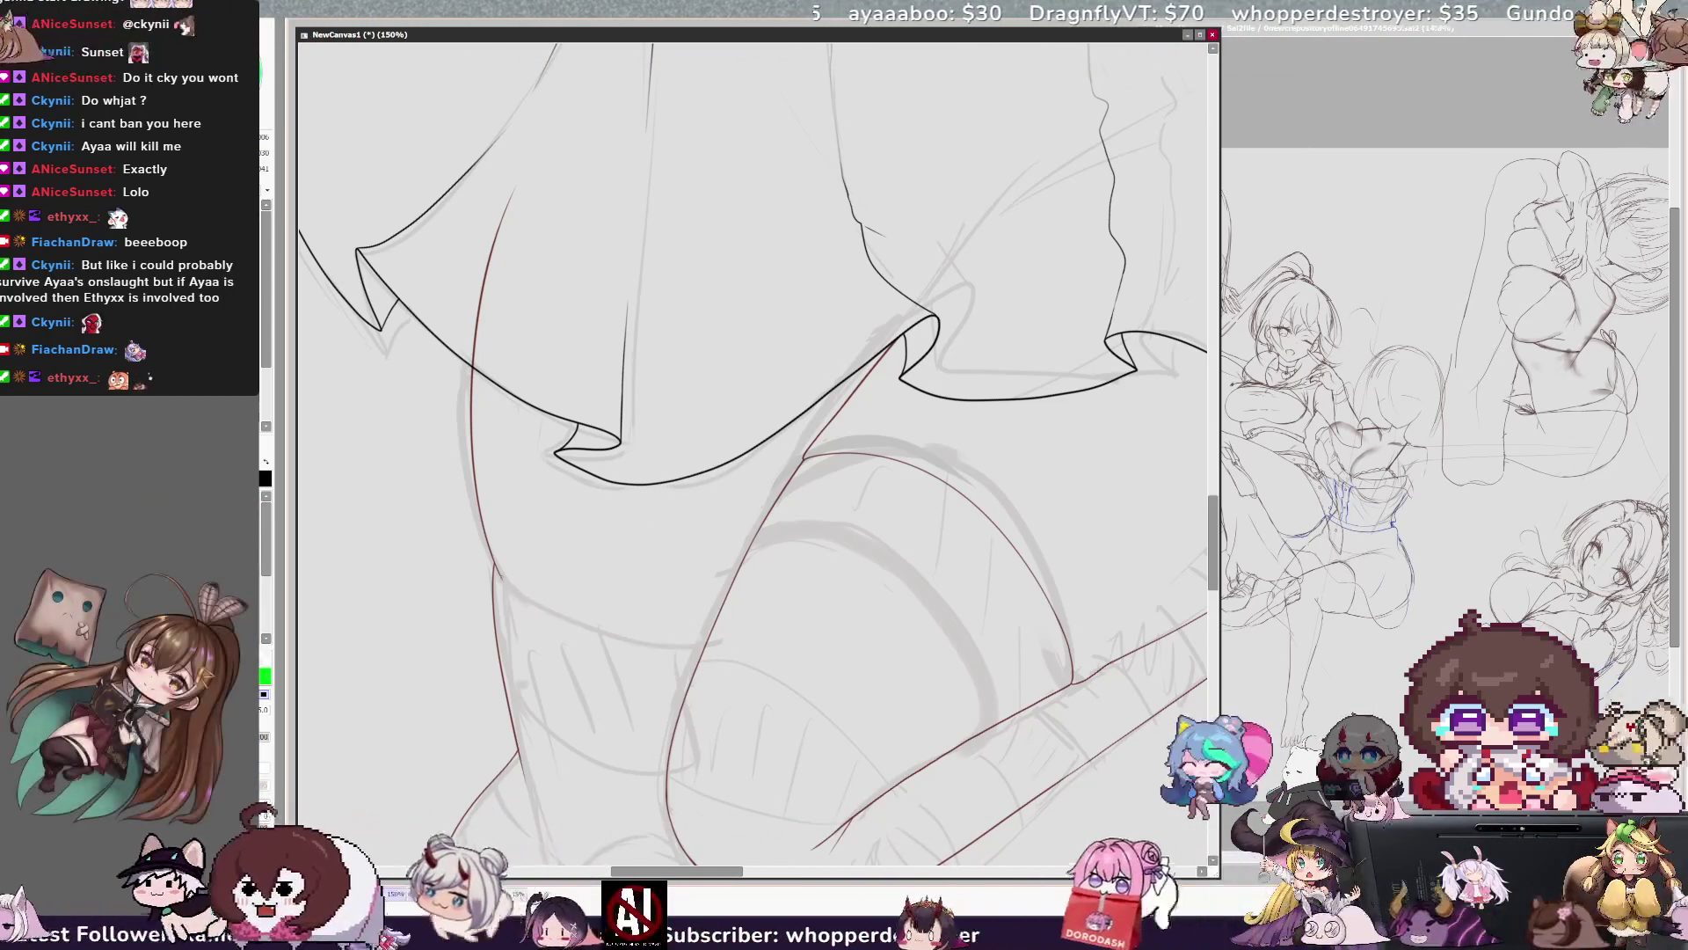
key("h")
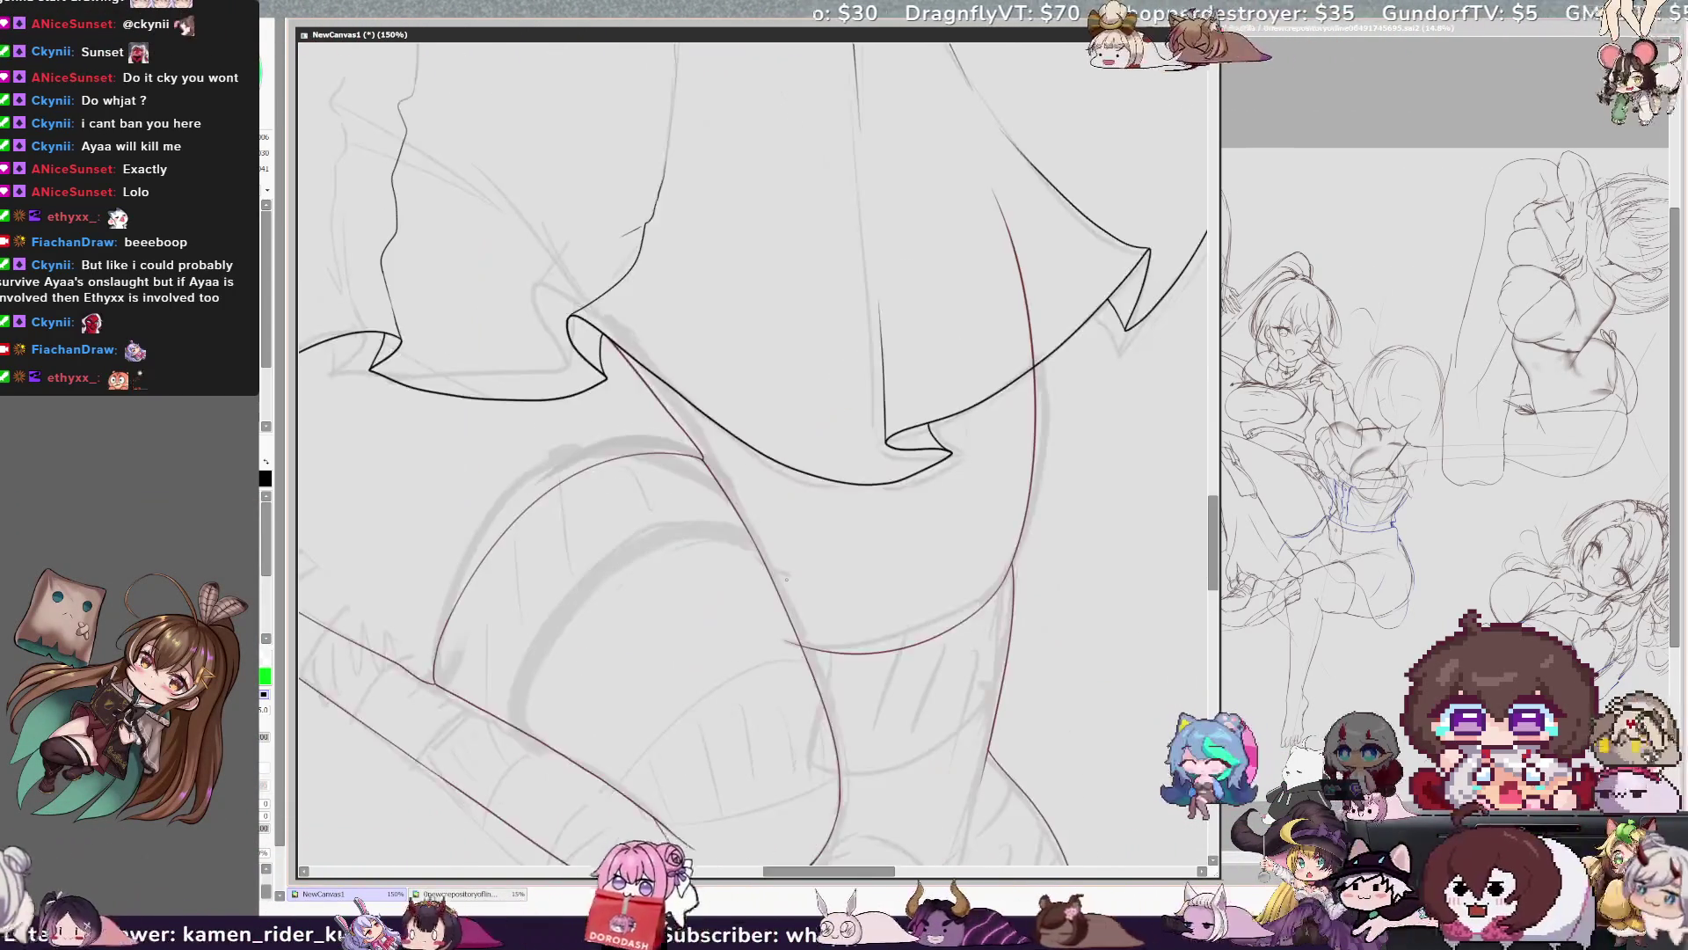
key("h")
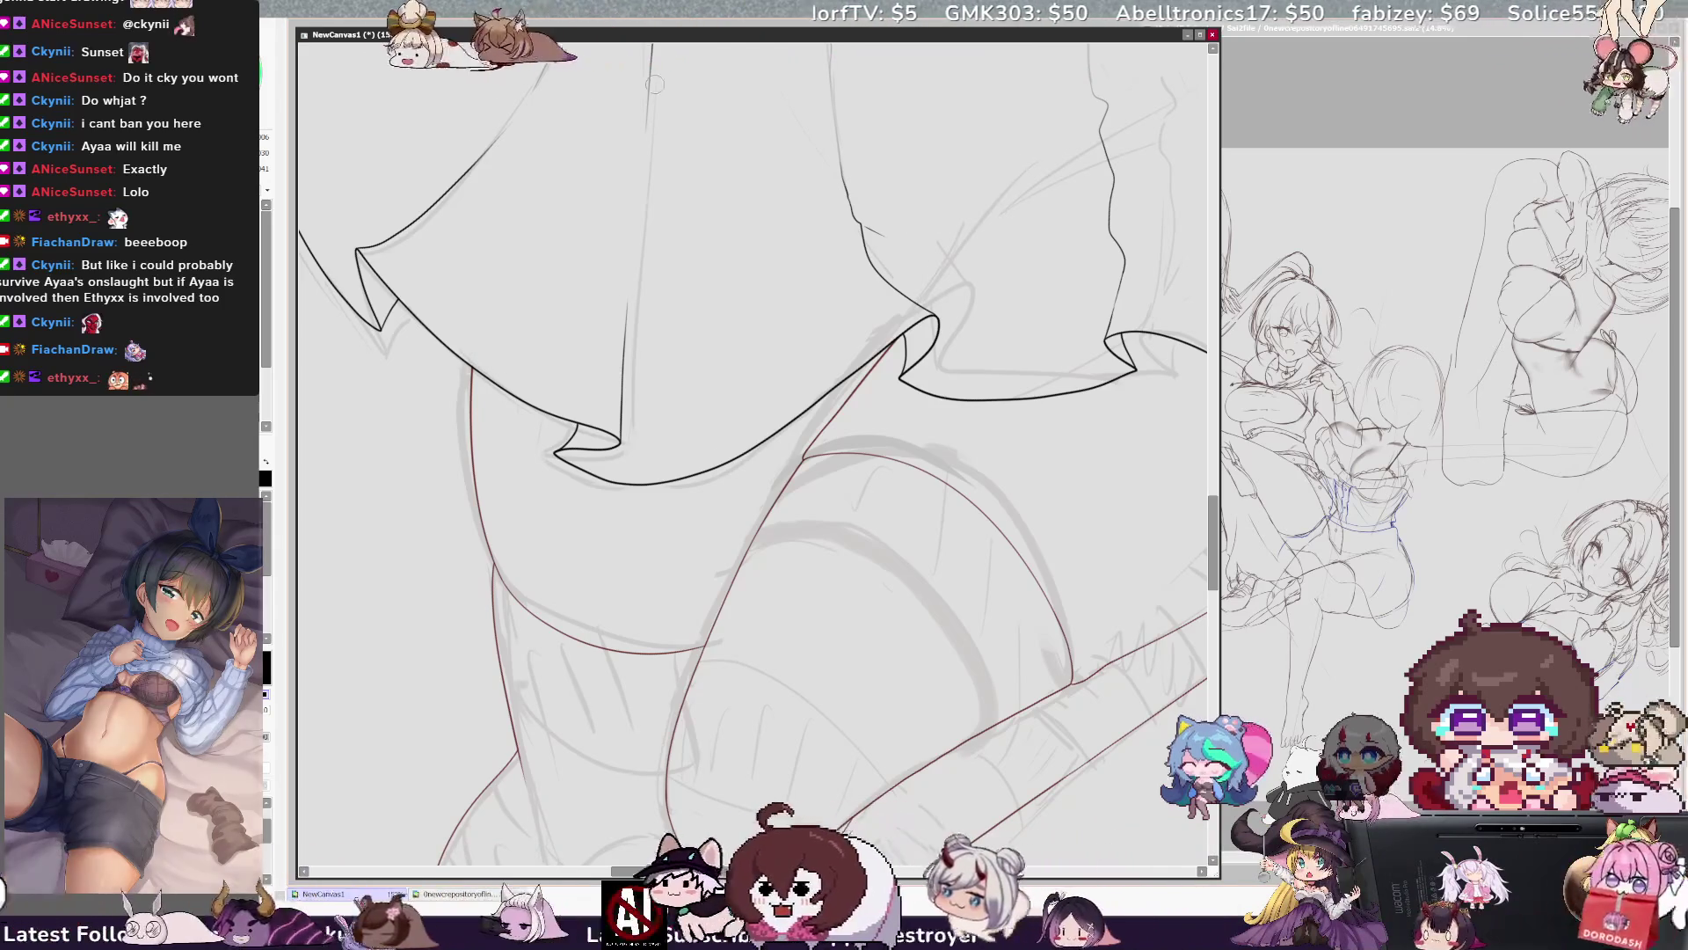
key("ctrl+minus")
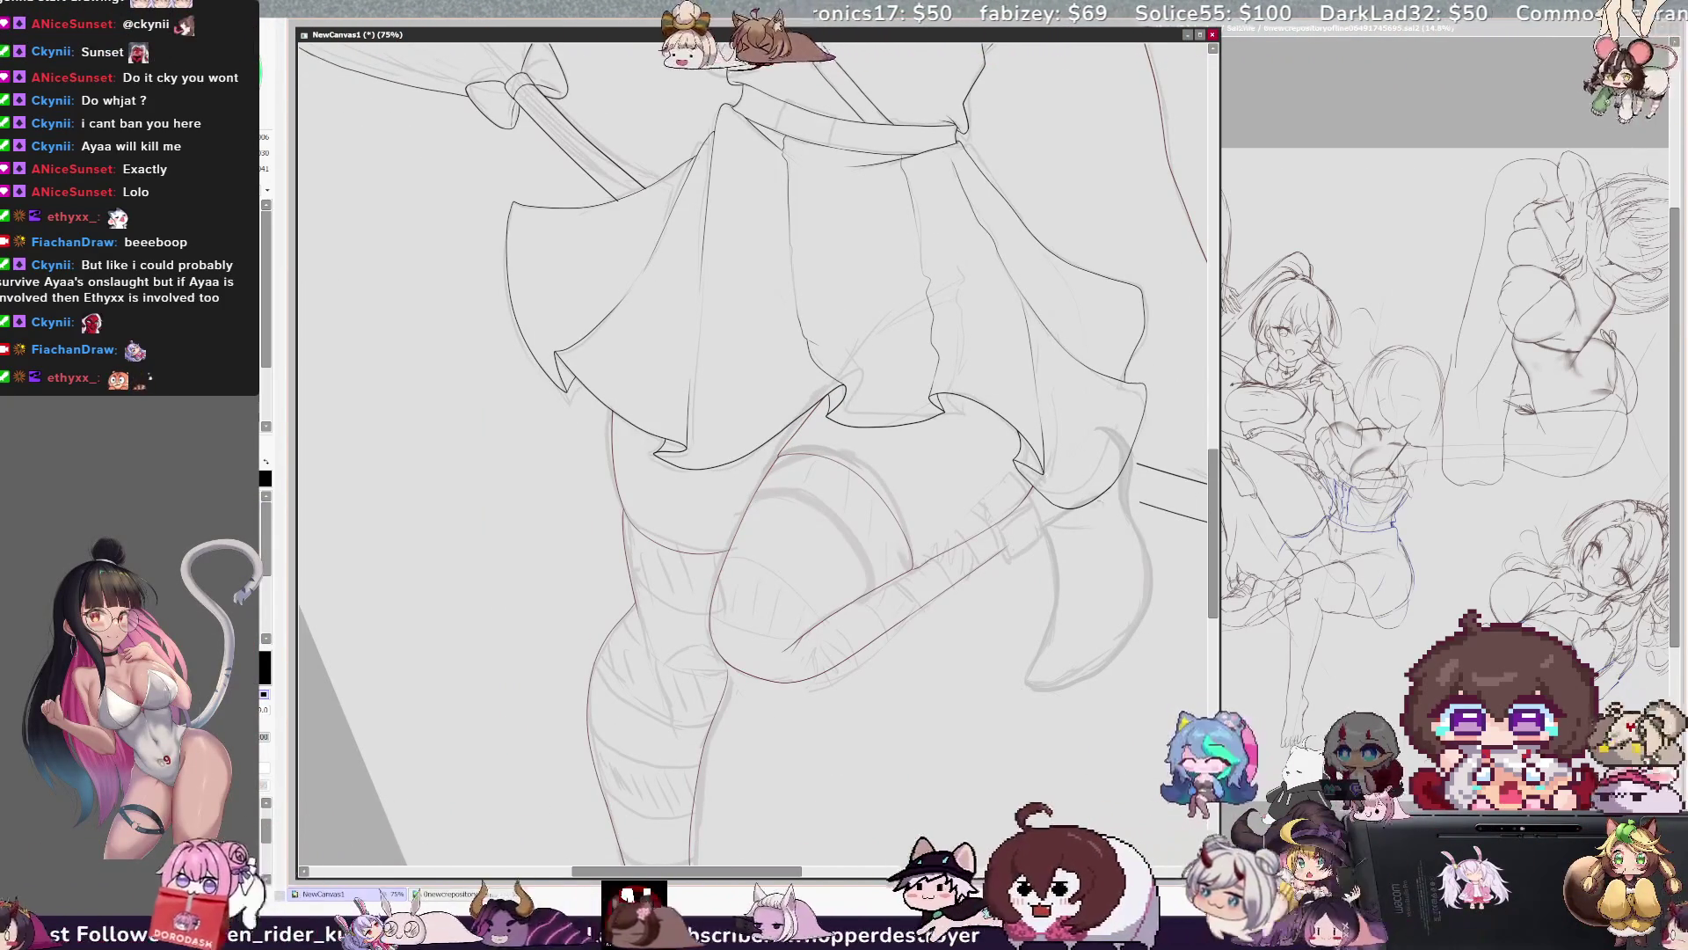
scroll(753, 453, "down", 5)
Reset the view rotation, then lasso the sketched foot and rotate it slightly counterclockwise.
key("Home")
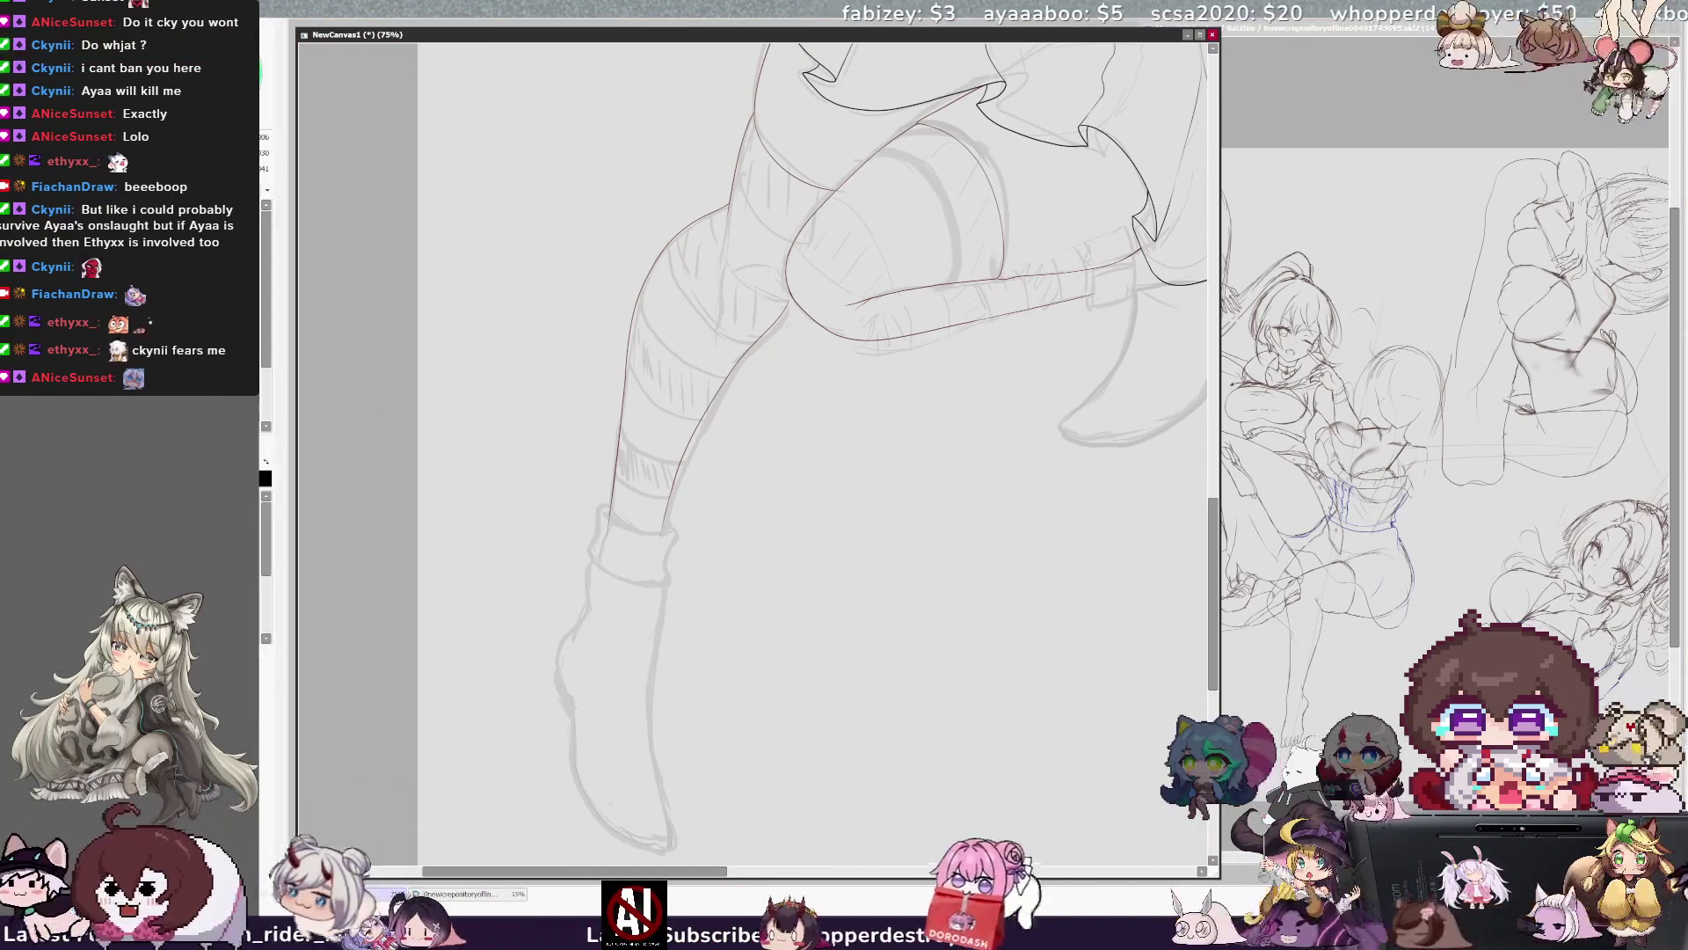
left_click_drag(1212, 527, 1211, 537)
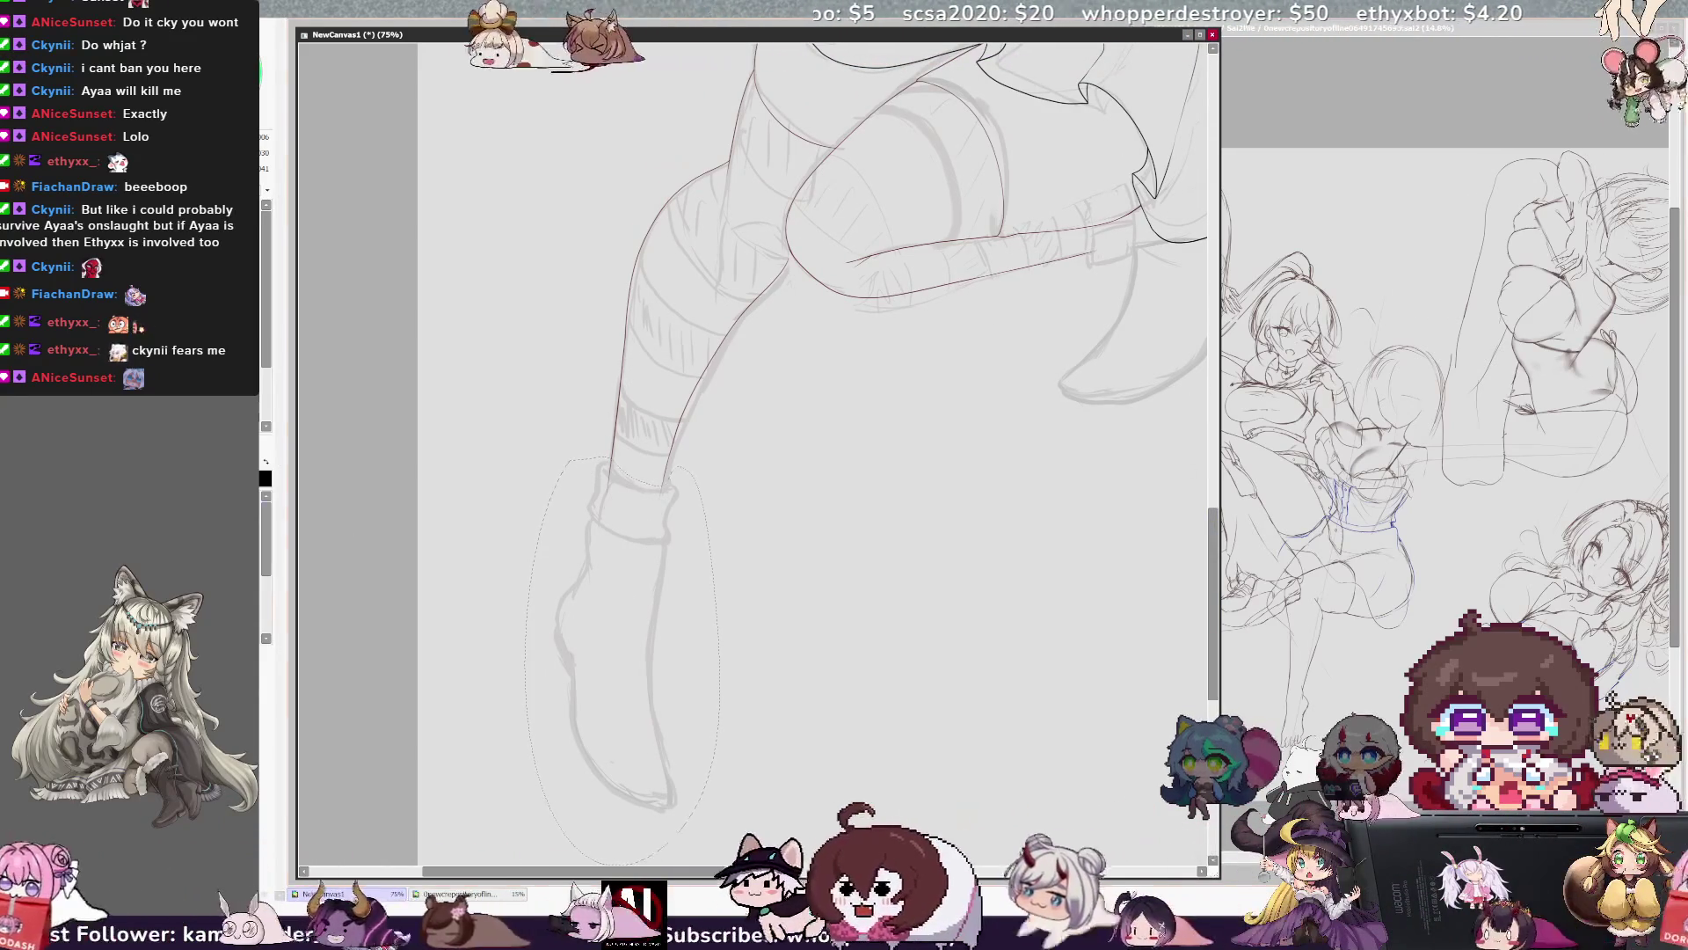
key("ctrl+t")
left_click_drag(649, 654, 651, 651)
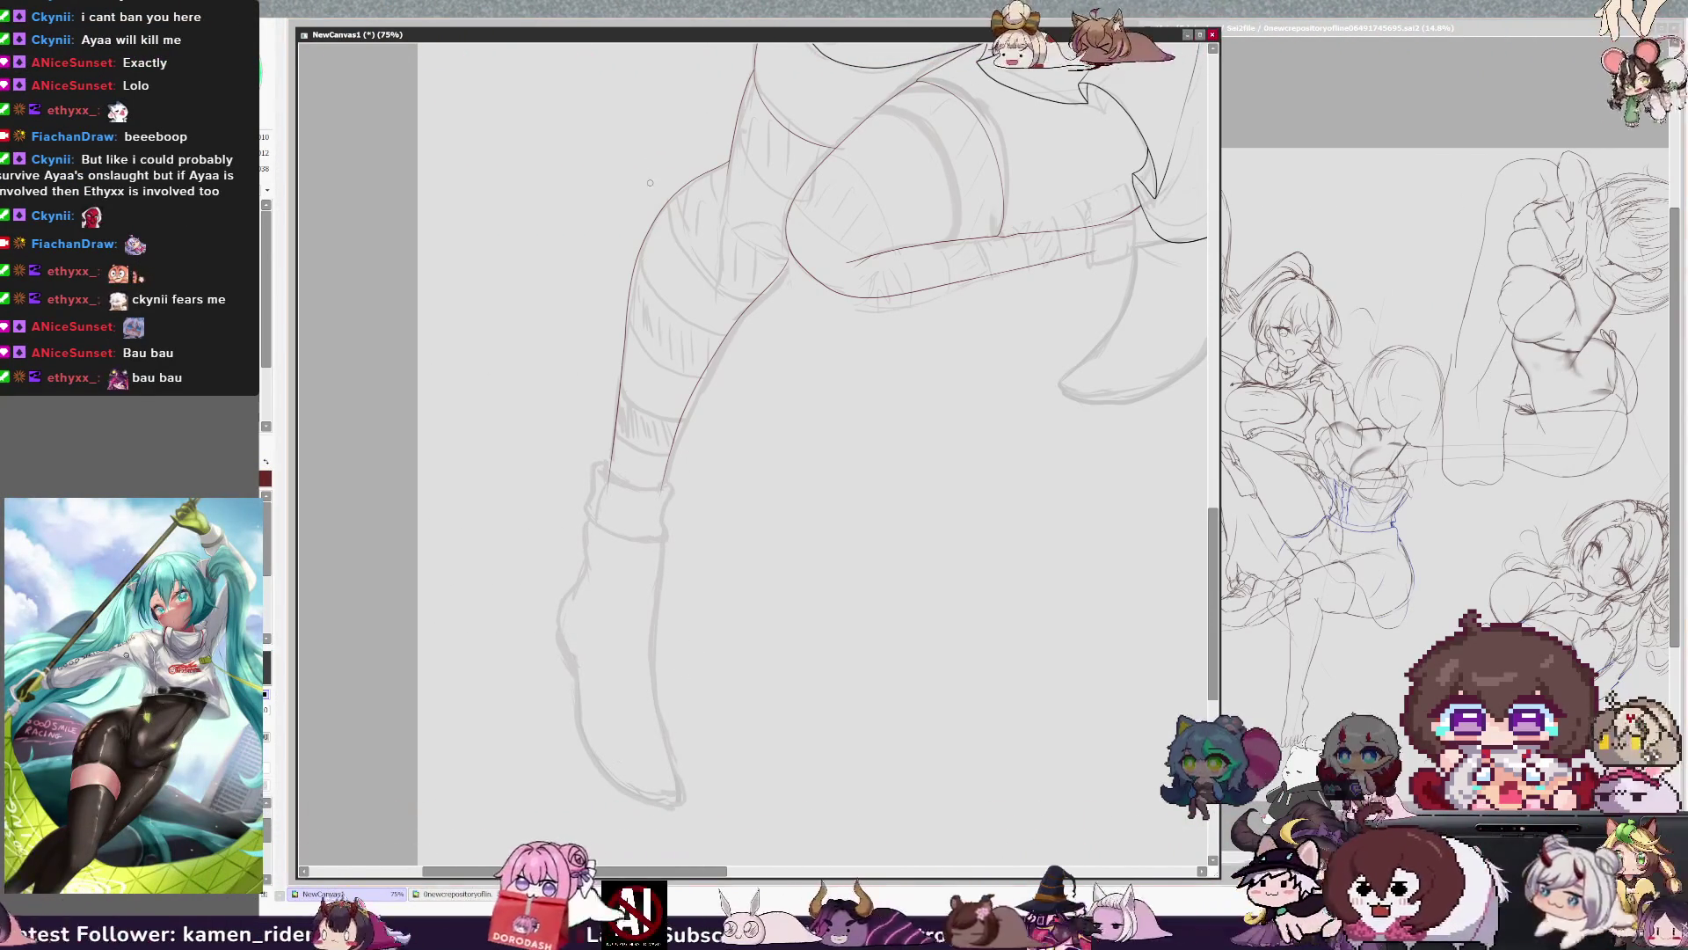
left_click_drag(703, 870, 769, 870)
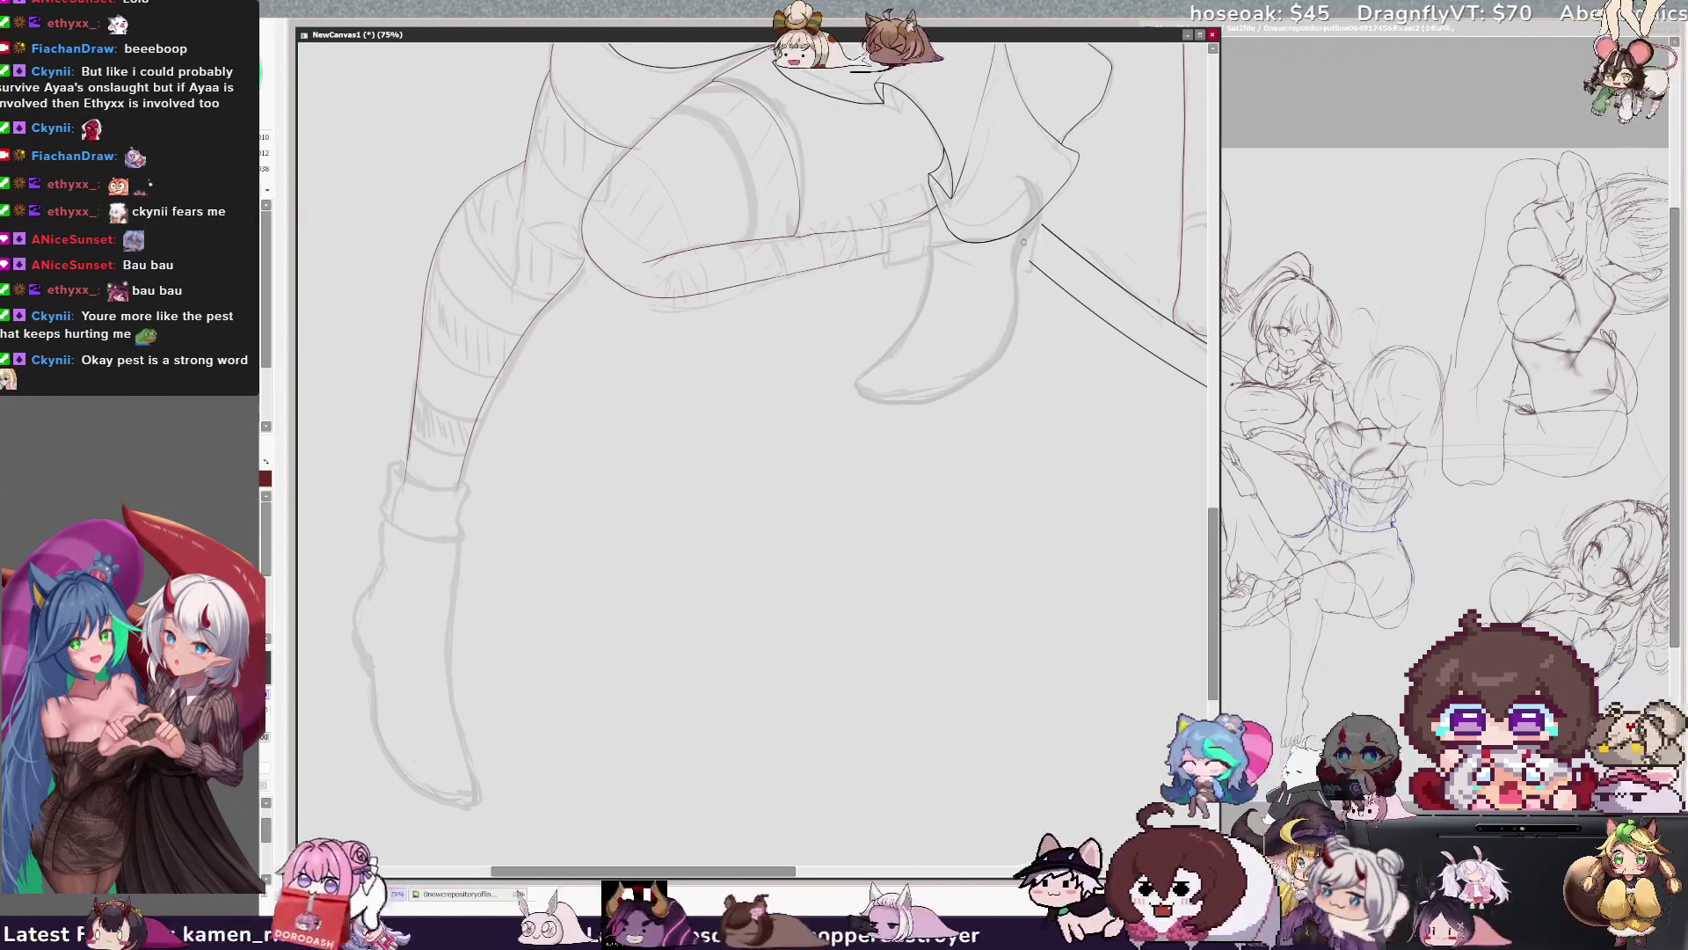
Compare the legs in mirrored and normal views, then erase the lower inner boot line.
key("h")
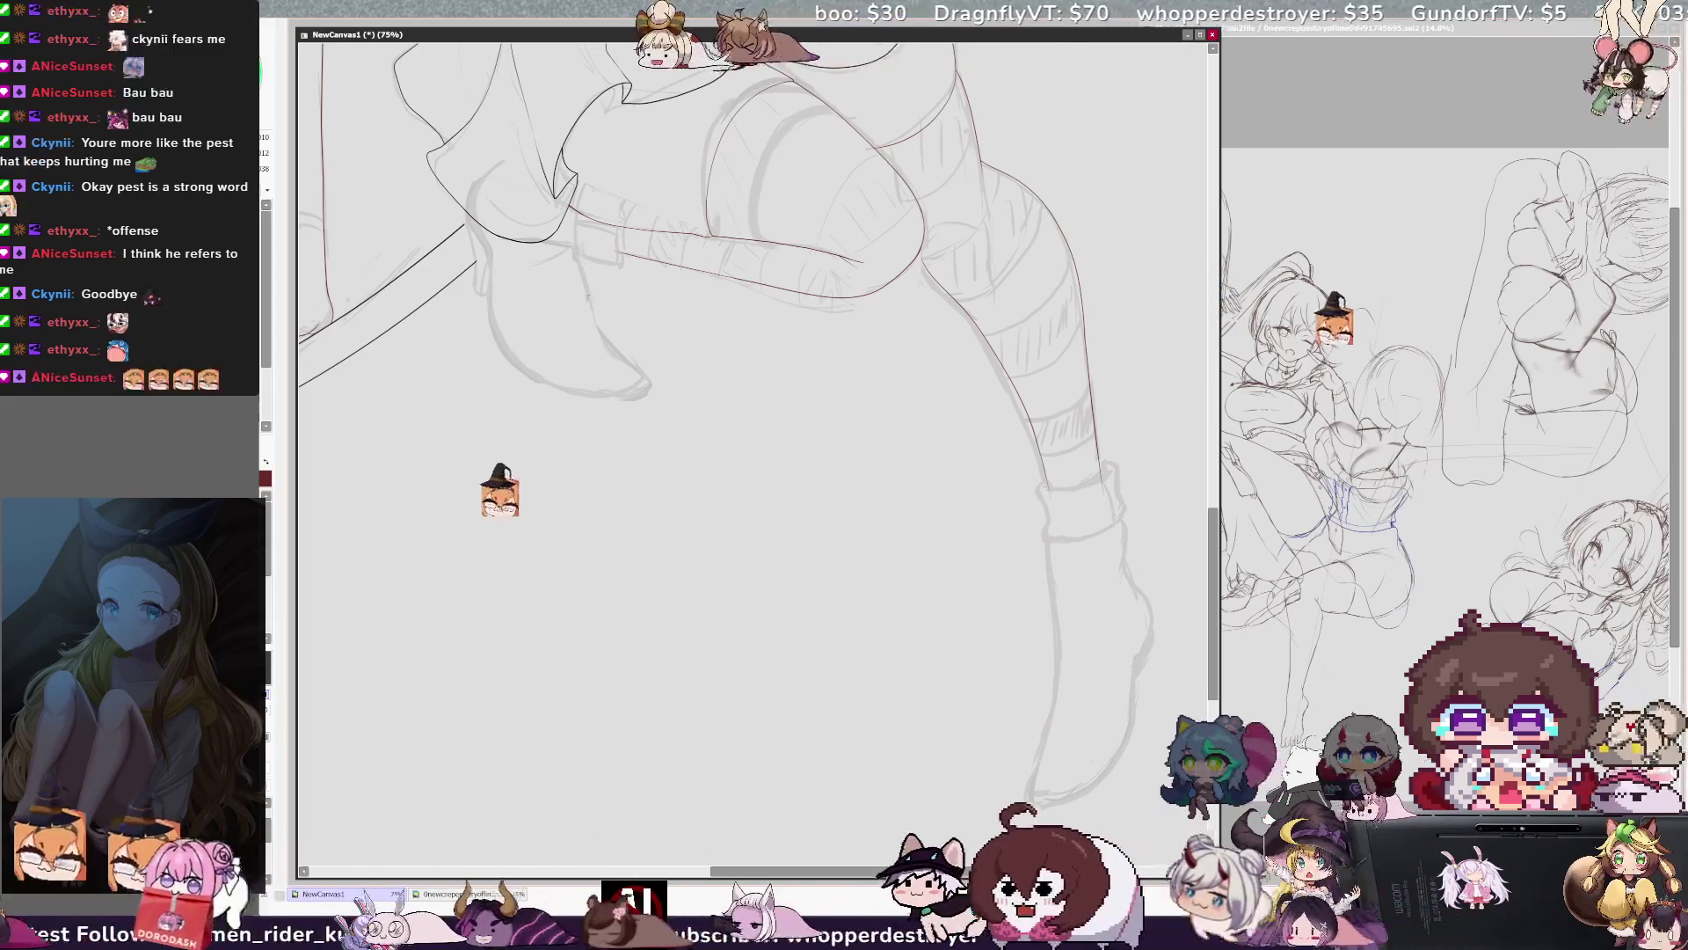
key("h")
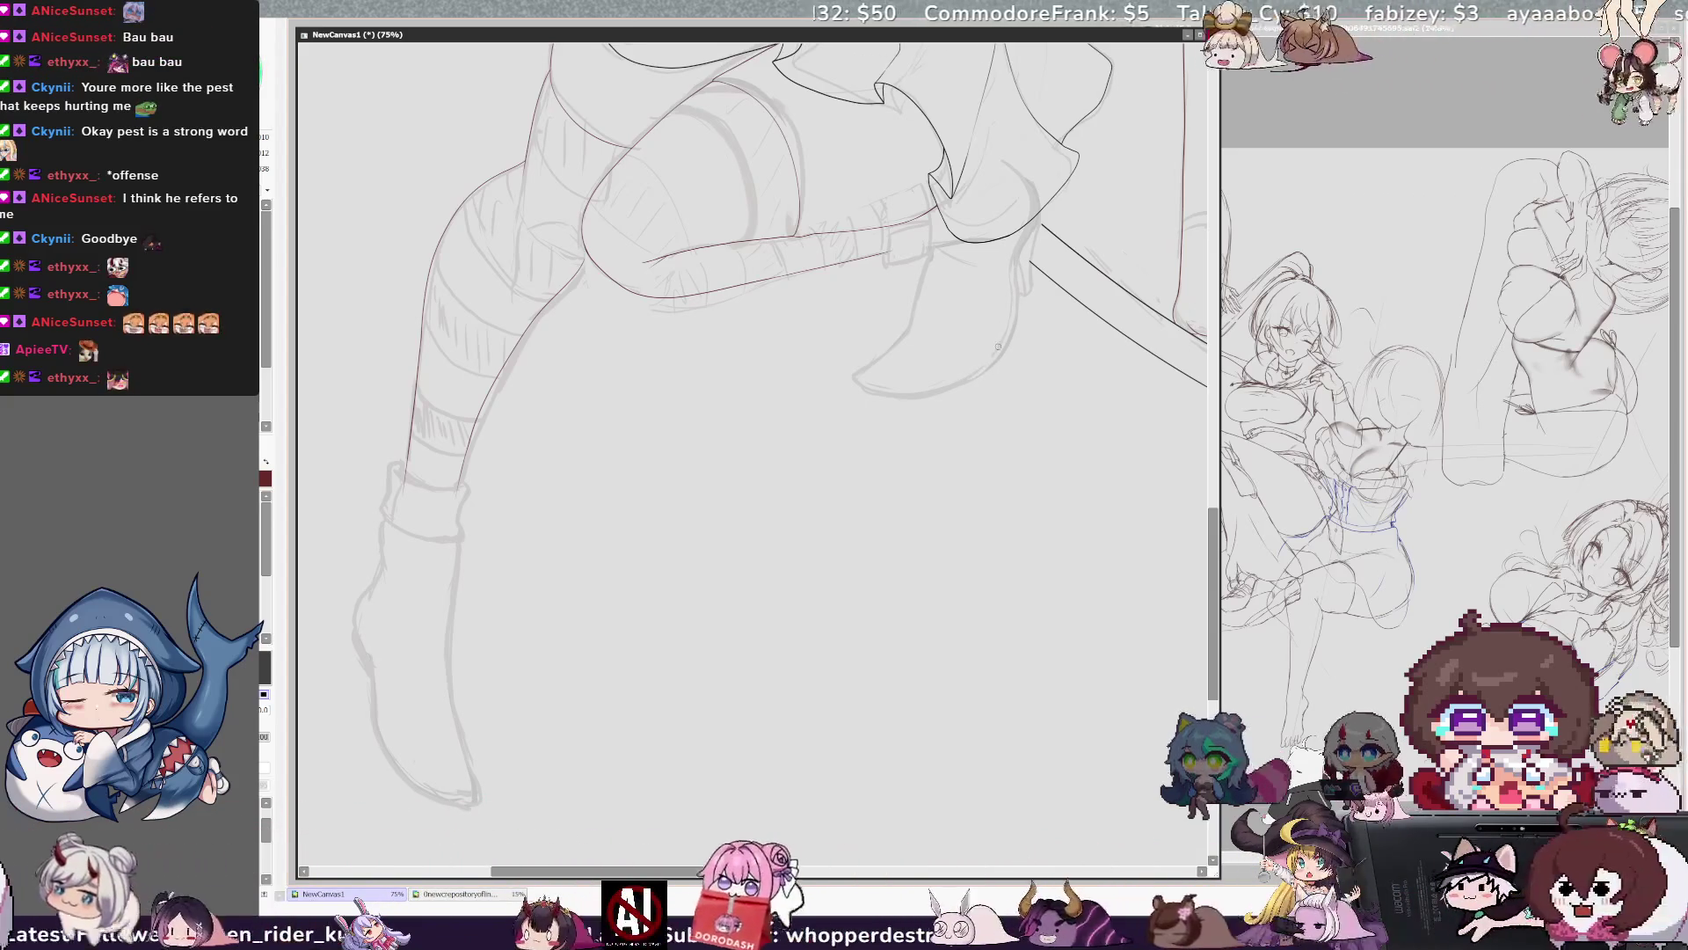
key("h")
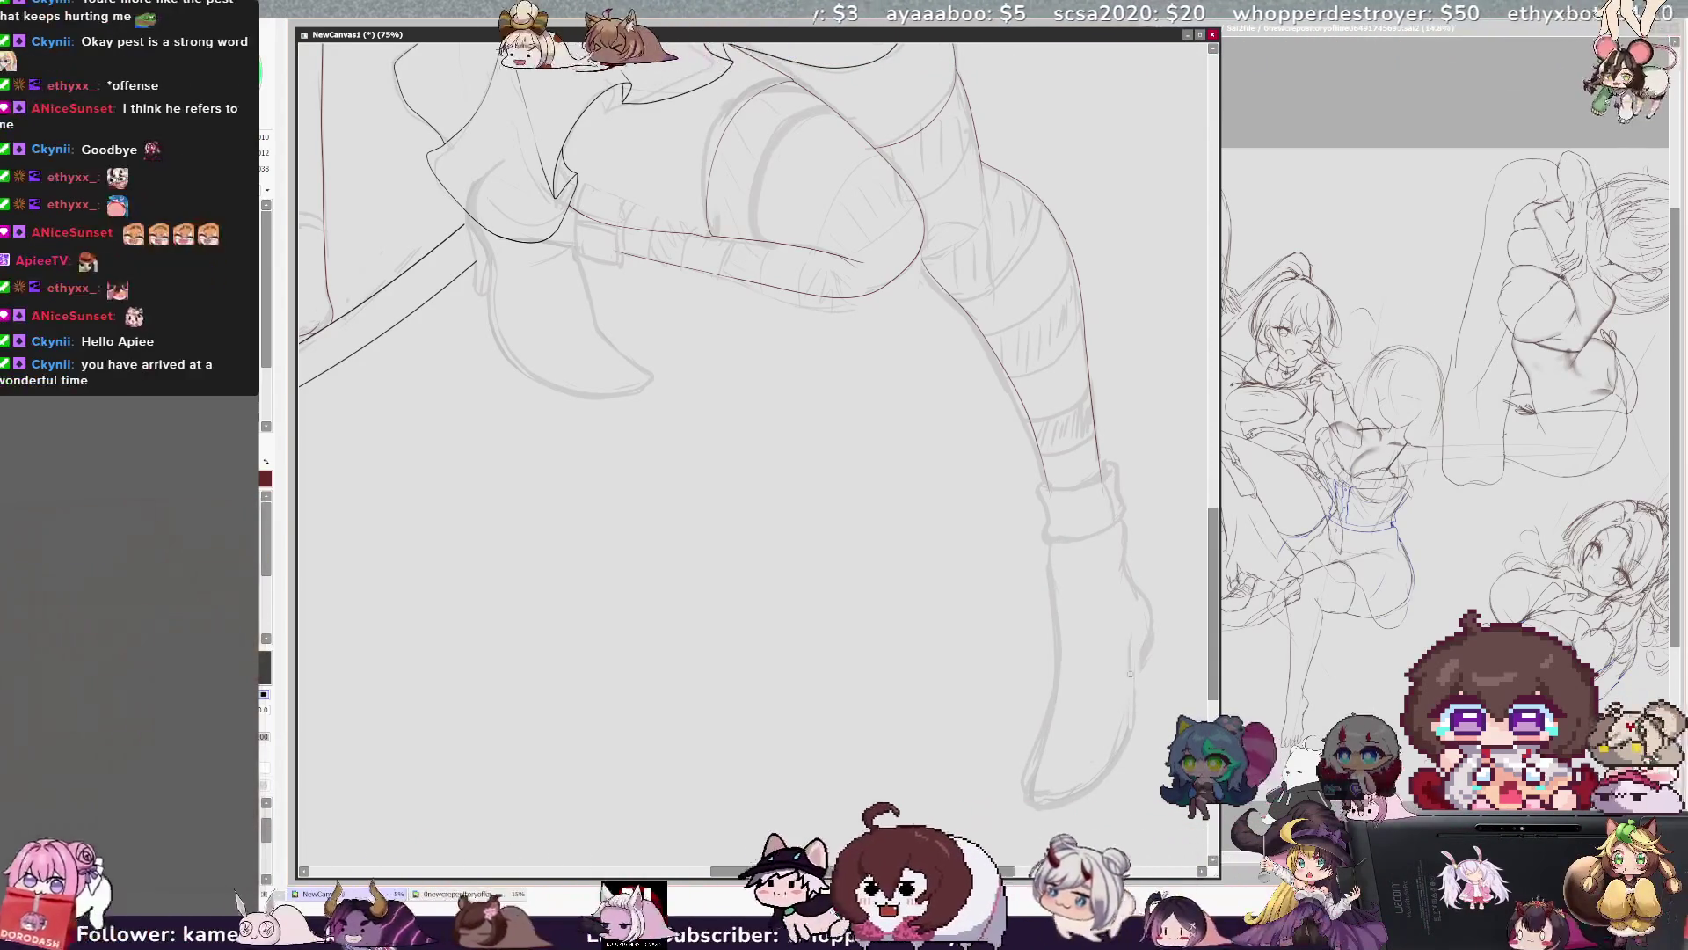
key("h")
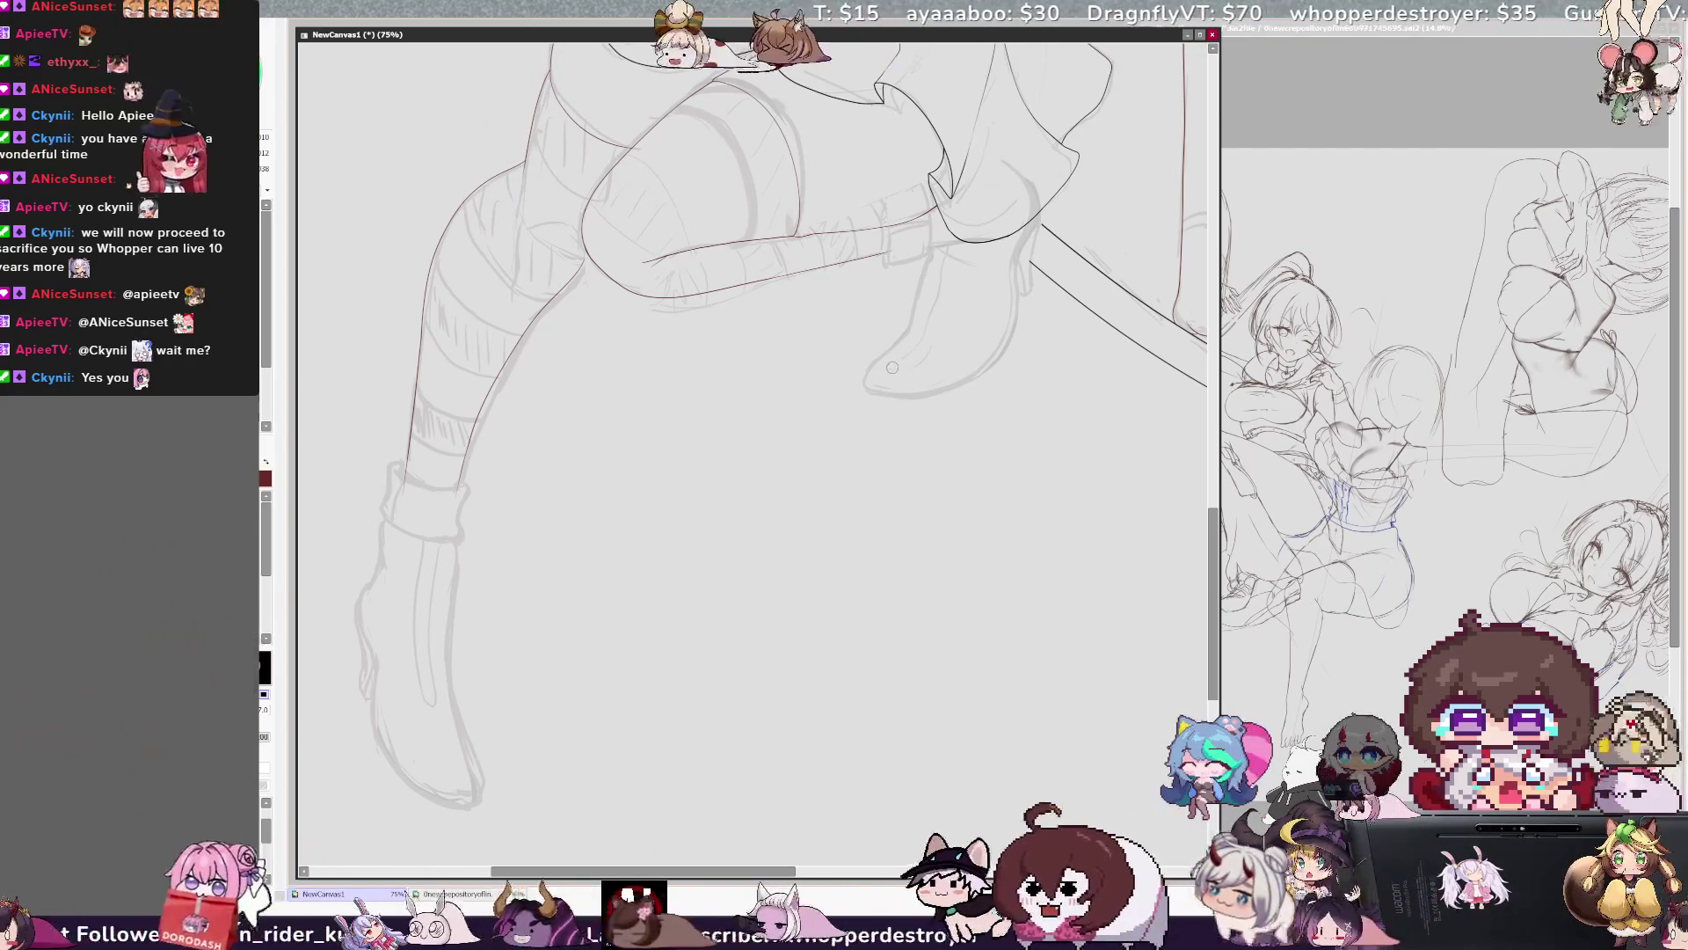
left_click_drag(428, 699, 432, 610)
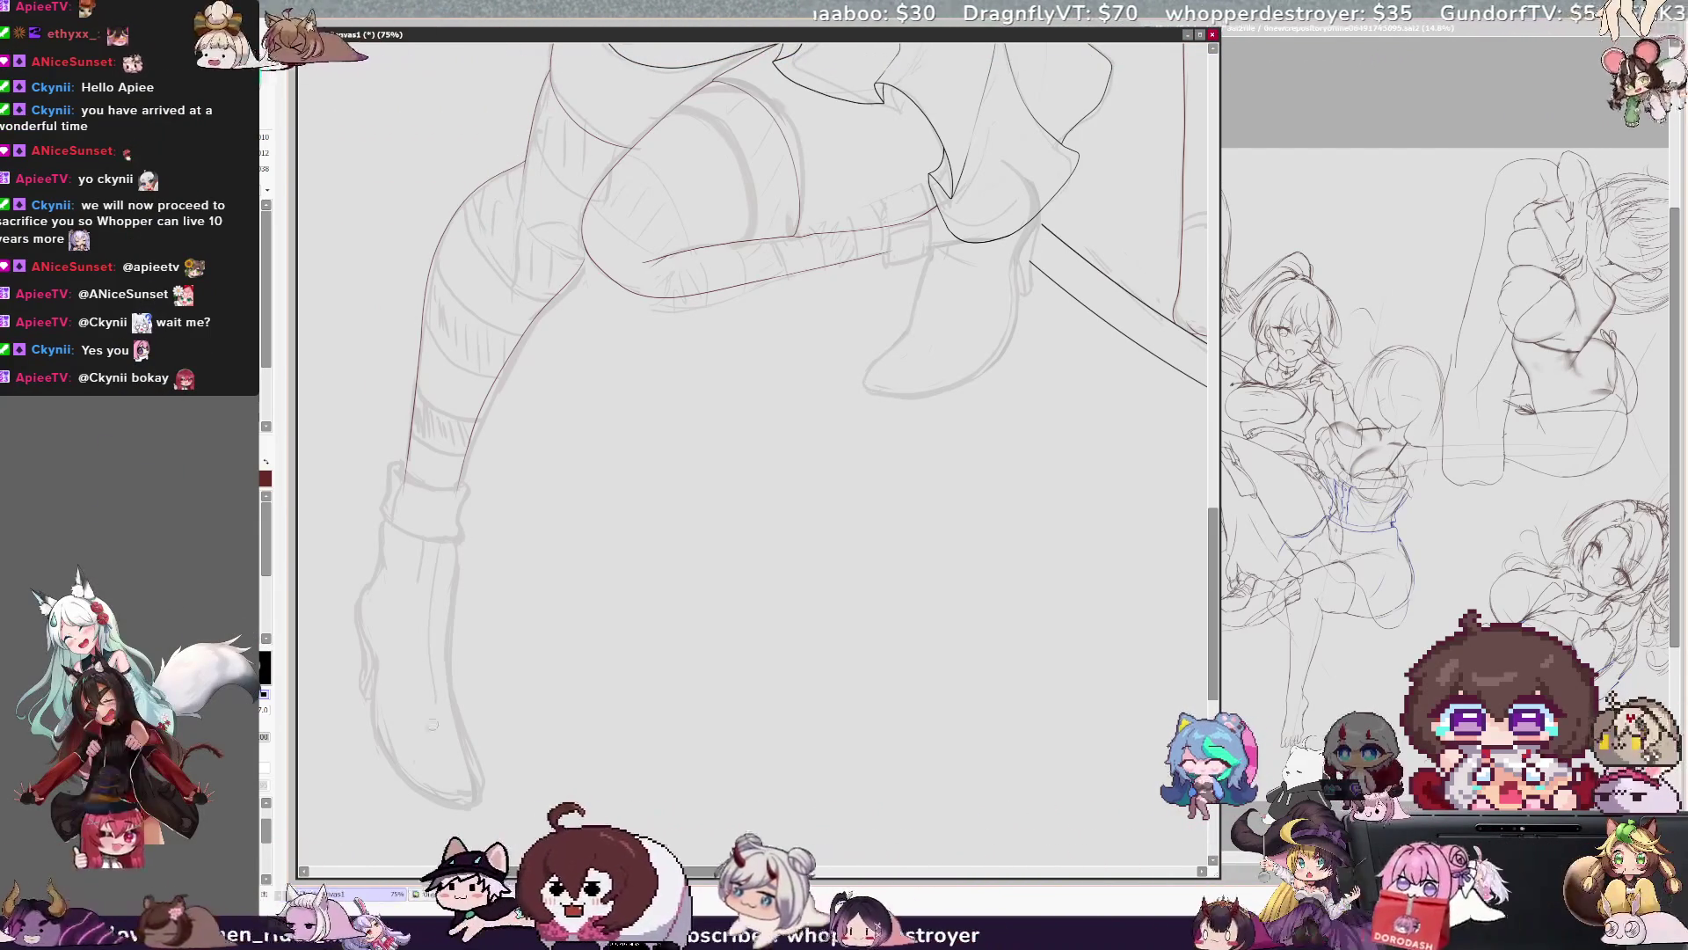
key("ctrl+minus")
key("ctrl+plus")
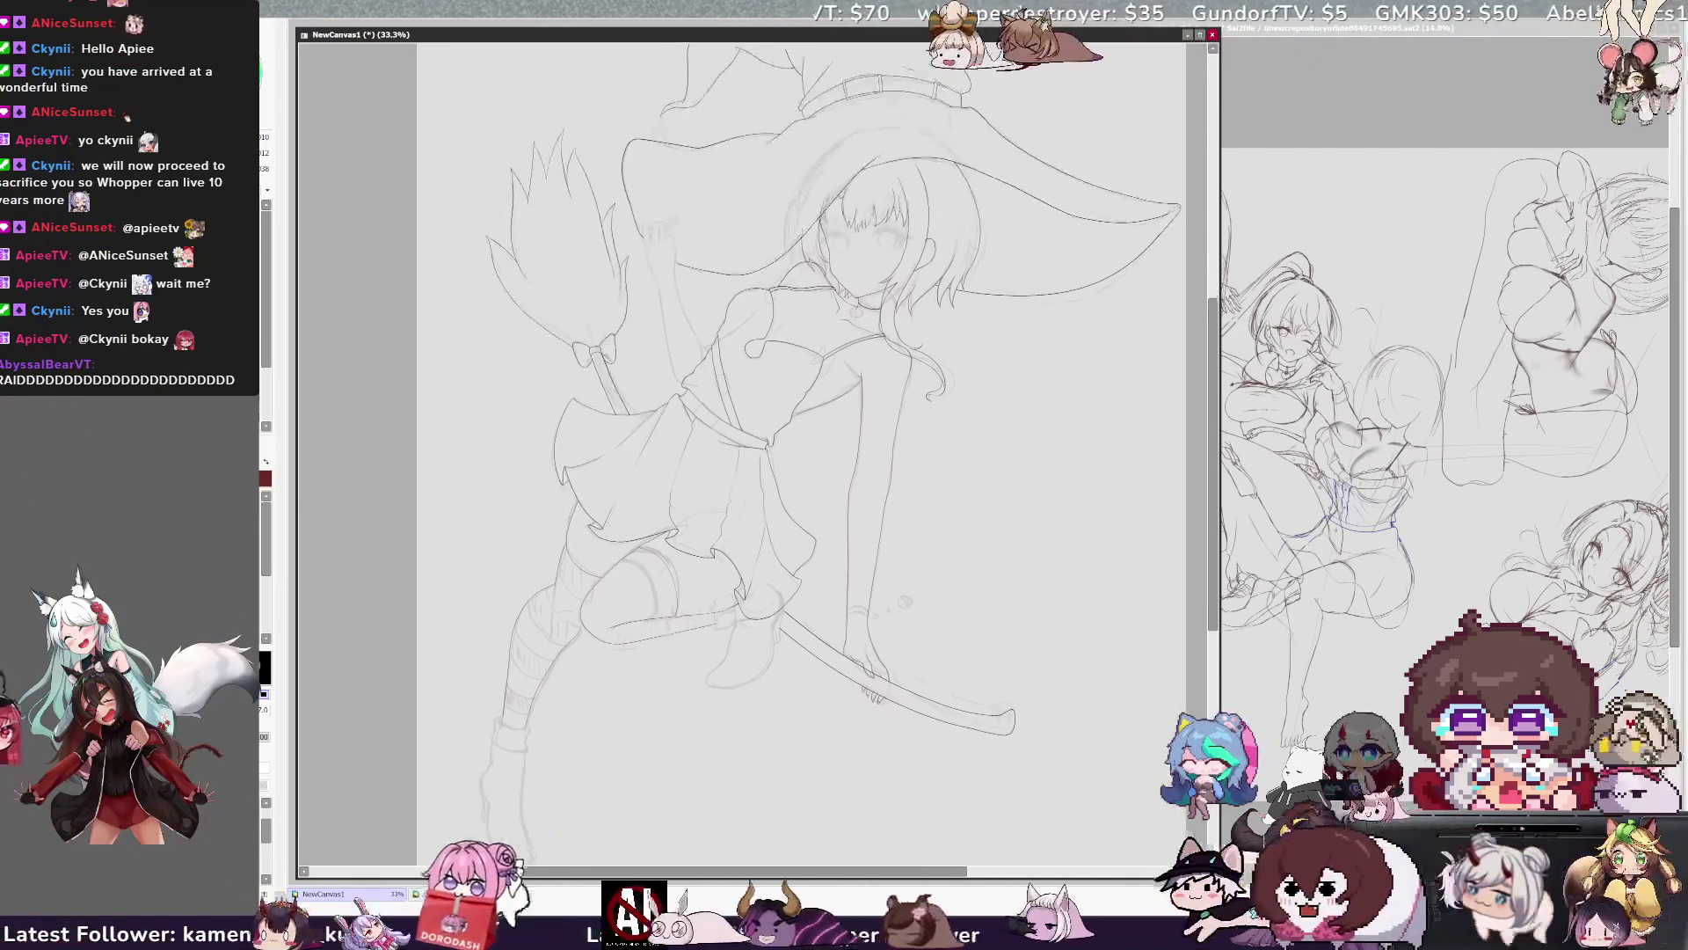
left_click_drag(757, 439, 735, 396)
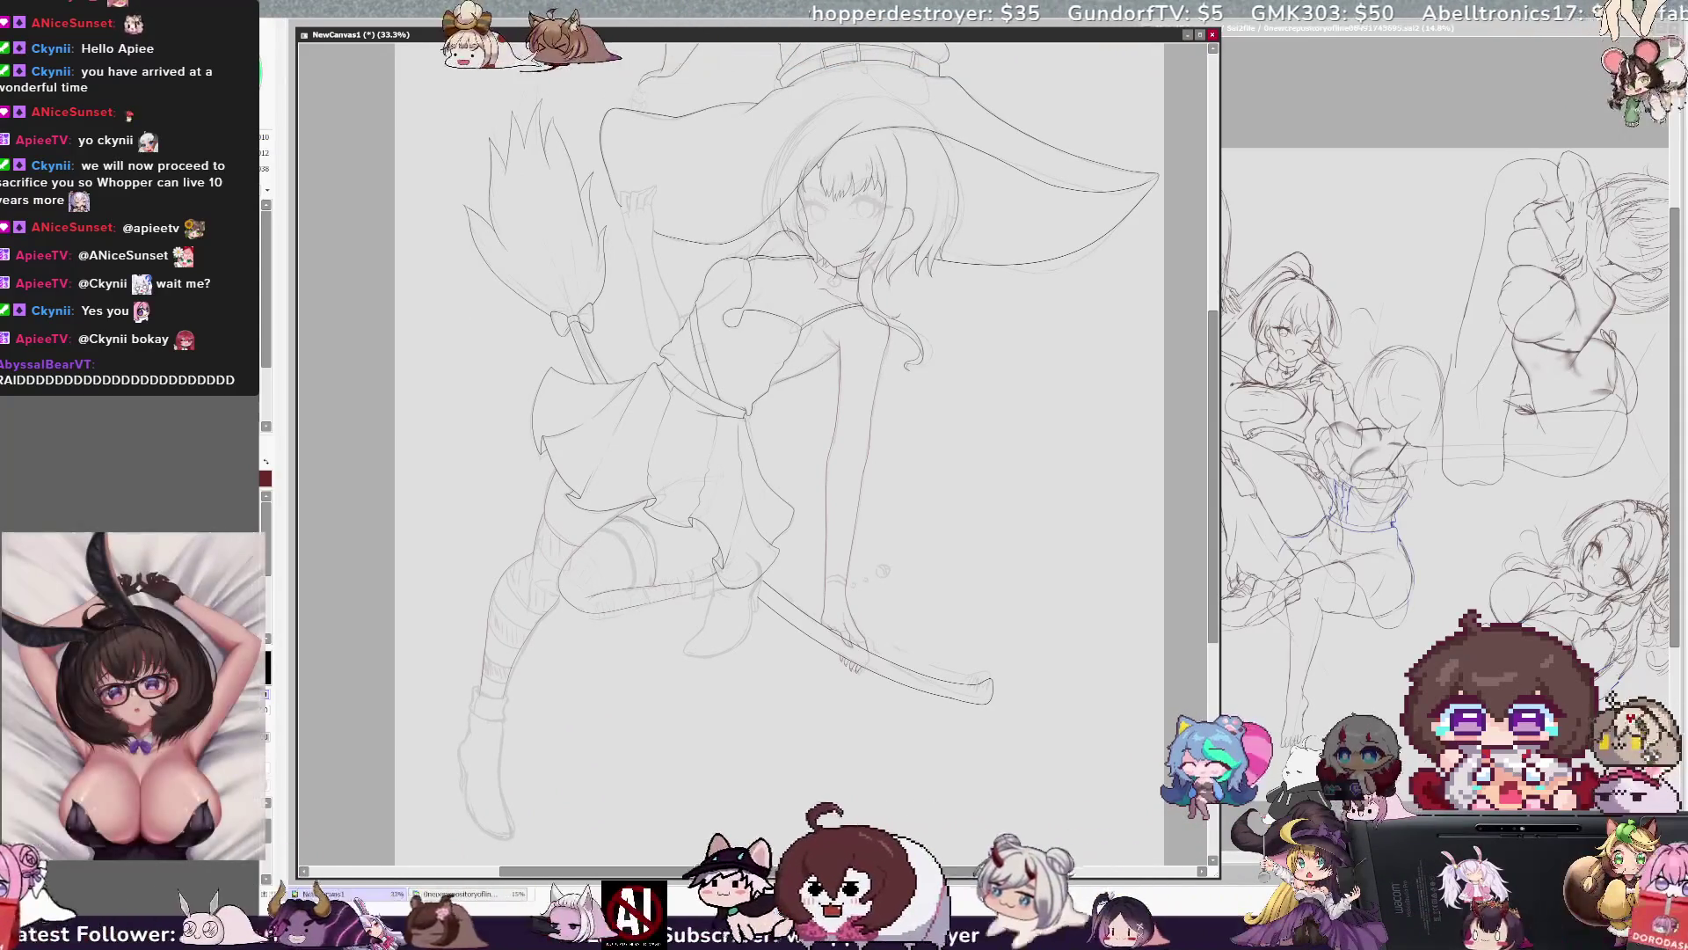